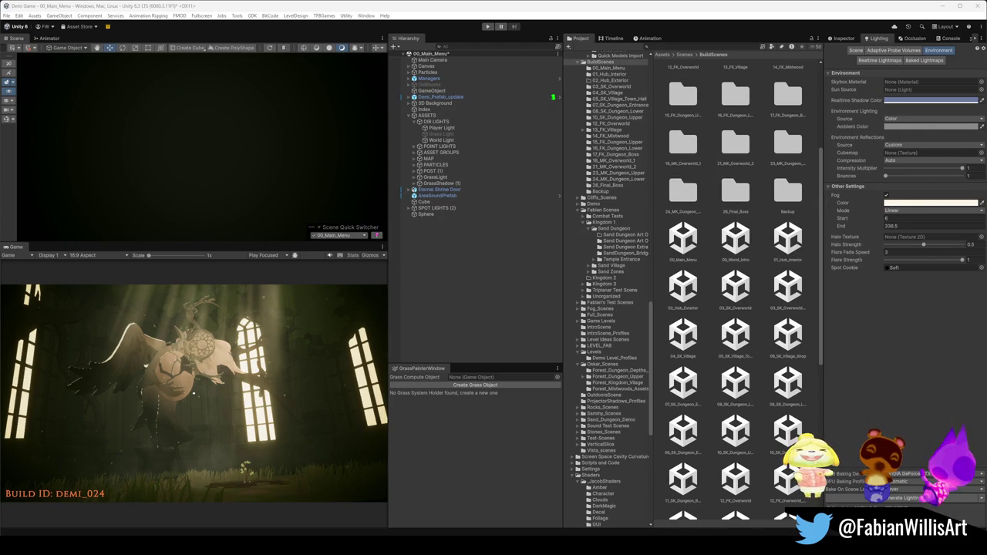
Switch Unity to the 03_SK_Overworld scene and answer the prompt about the unsaved main-menu changes
left_click(330, 235)
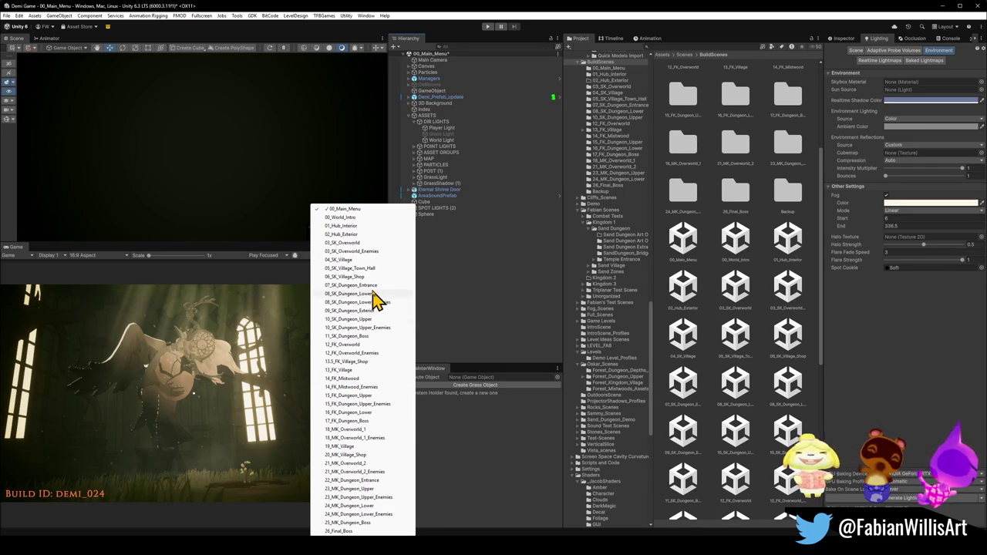
left_click(369, 245)
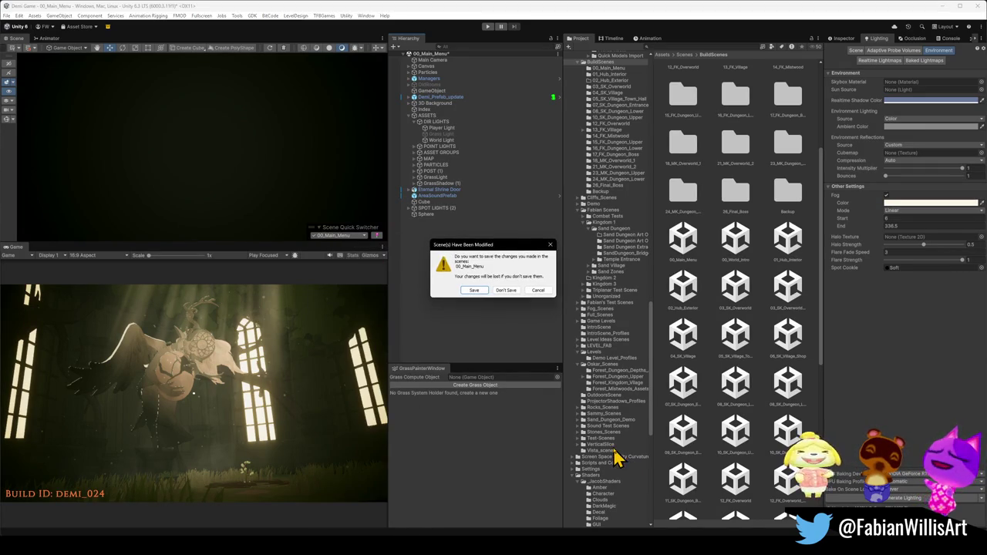
left_click(506, 293)
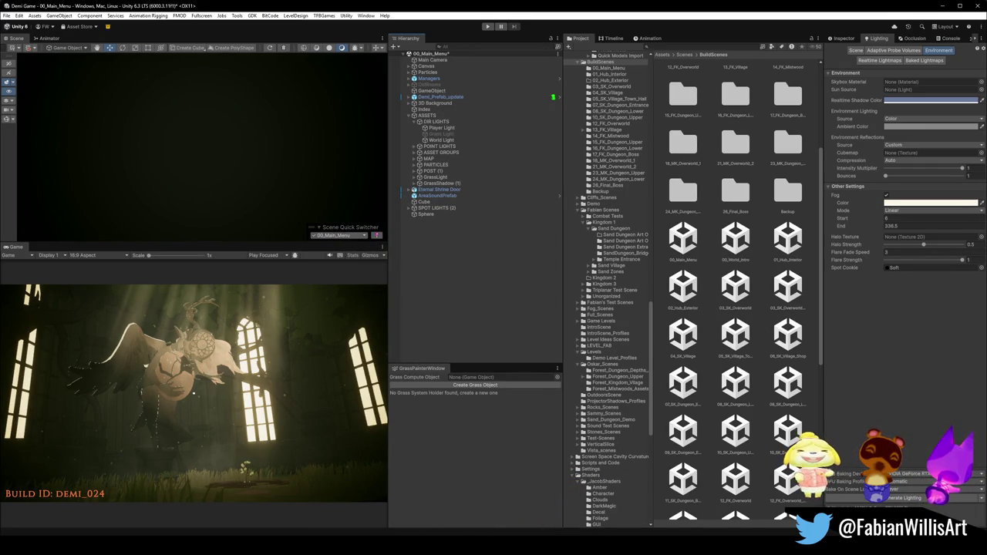
Bring up the SK Overworld Blender file, rearrange the Collisions and Level Export collections, and undo the last change
mouse_move(486, 546)
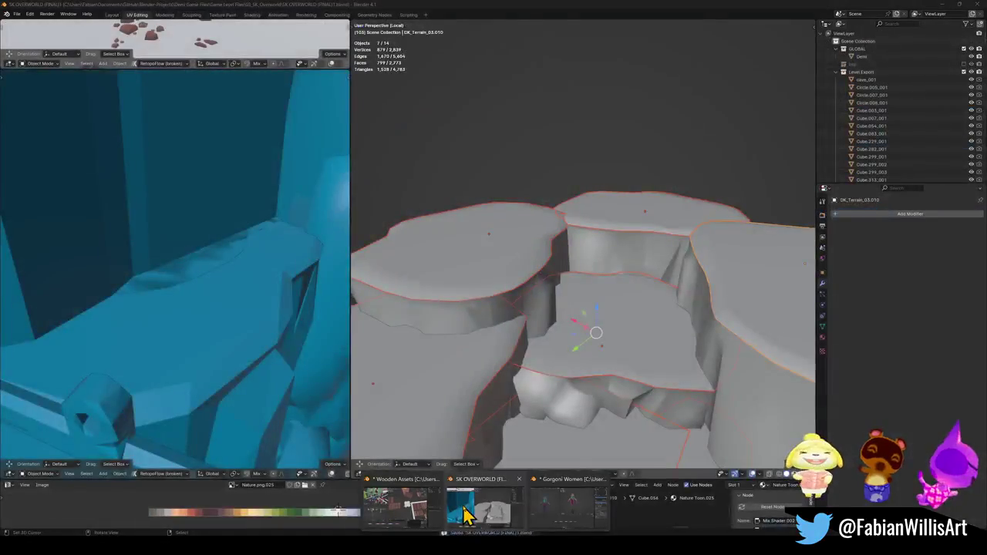
mouse_move(418, 511)
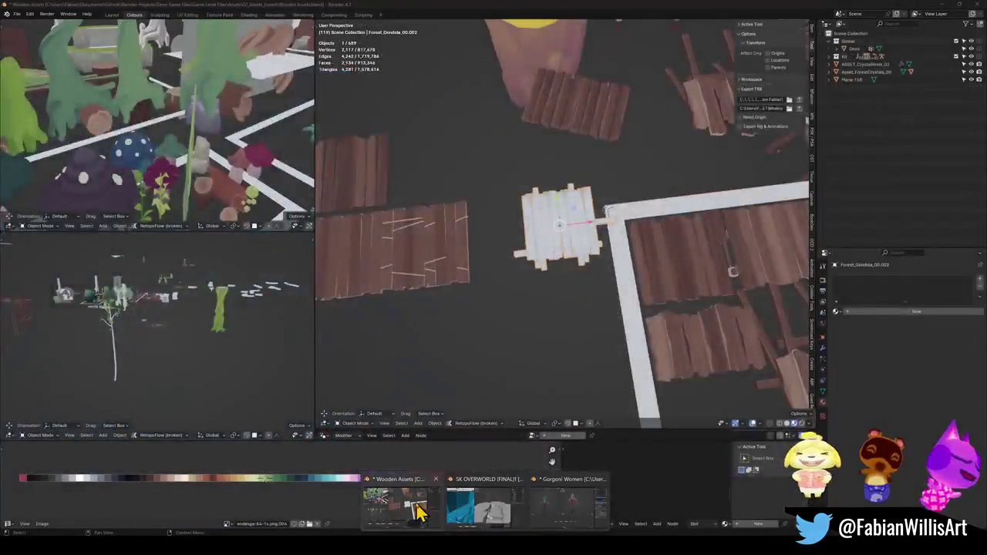
mouse_move(602, 231)
left_mouse_down()
mouse_move(578, 308)
mouse_move(569, 282)
mouse_move(575, 343)
left_mouse_up()
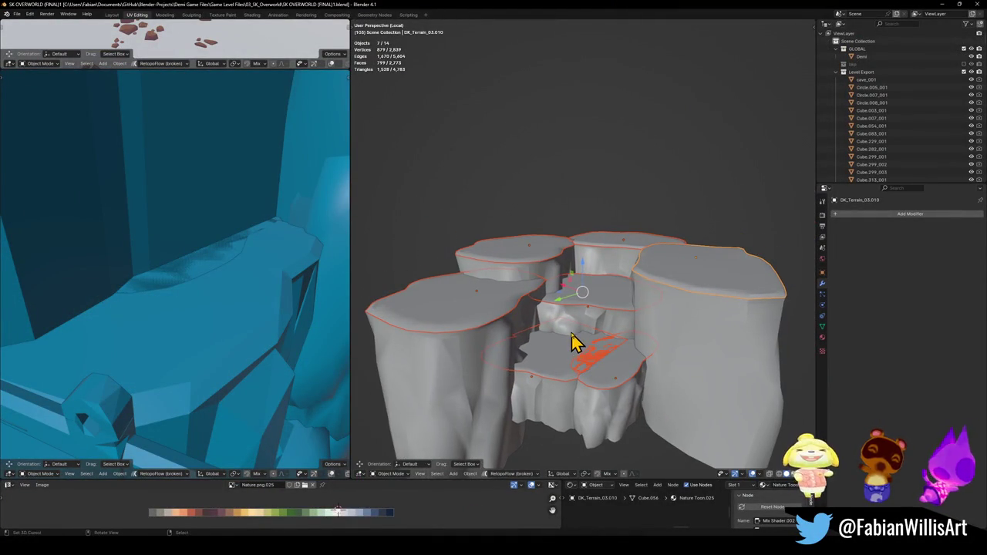
left_click(838, 77)
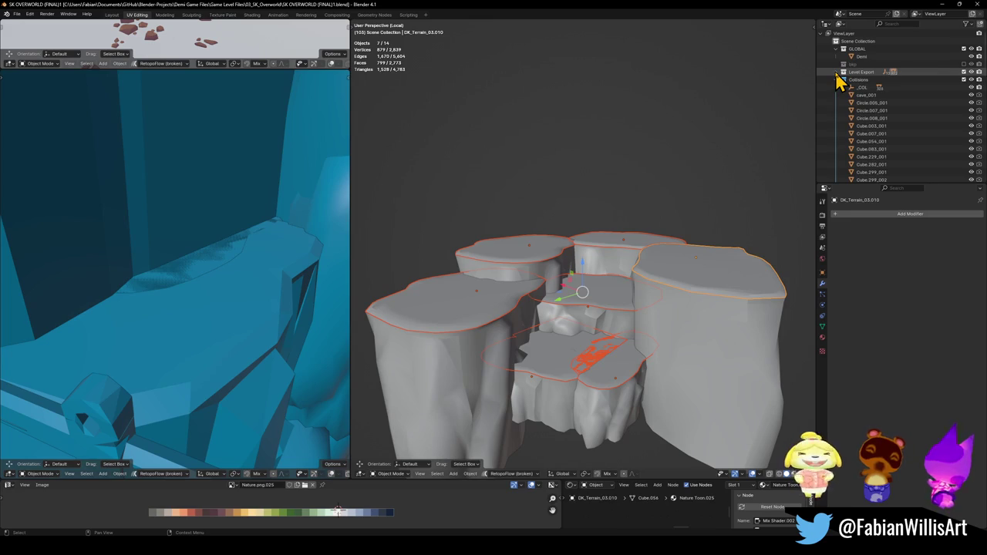
left_click(837, 73)
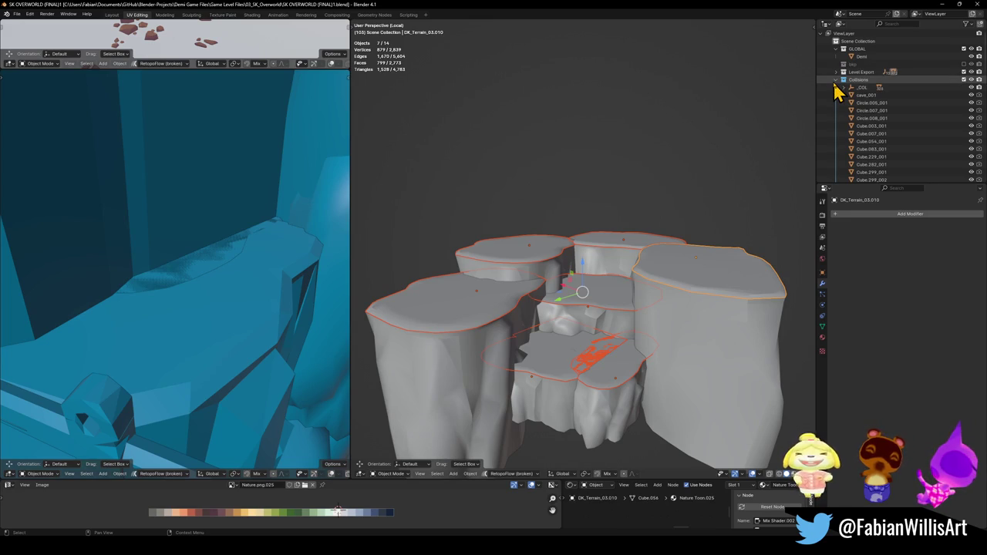
key("ctrl+z")
key("ctrl+z")
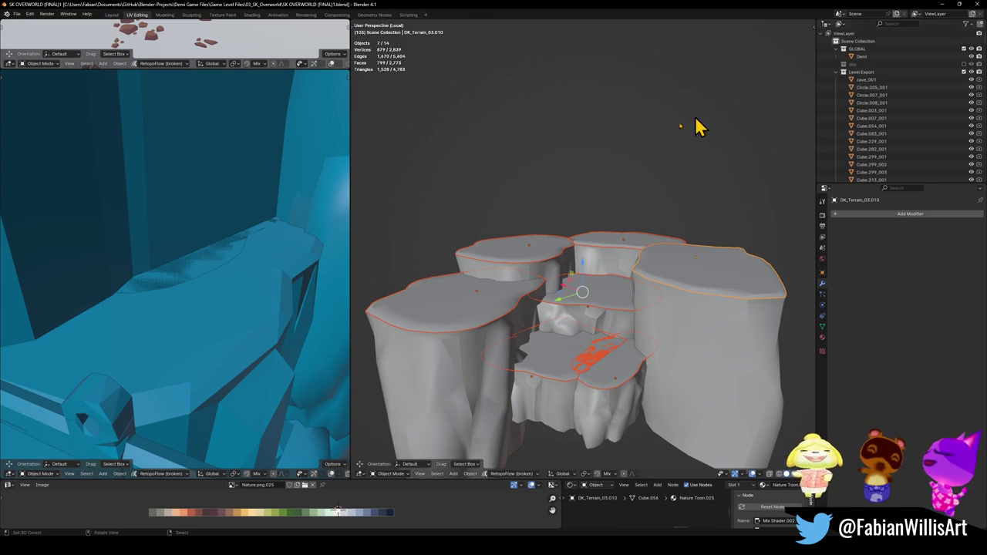
Exit local view to see the whole level, collapse Level Export, and save the file
key("KP_Divide")
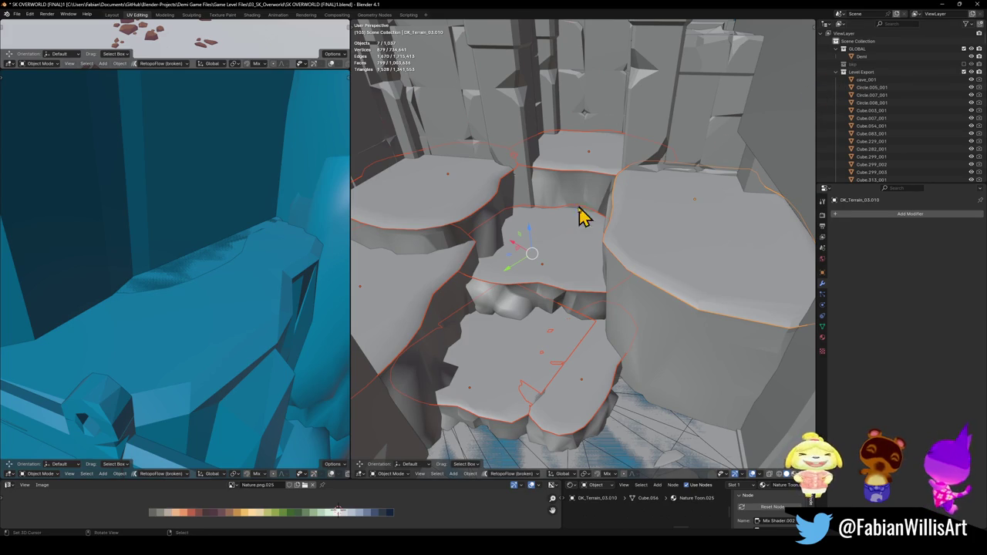
left_click(836, 73)
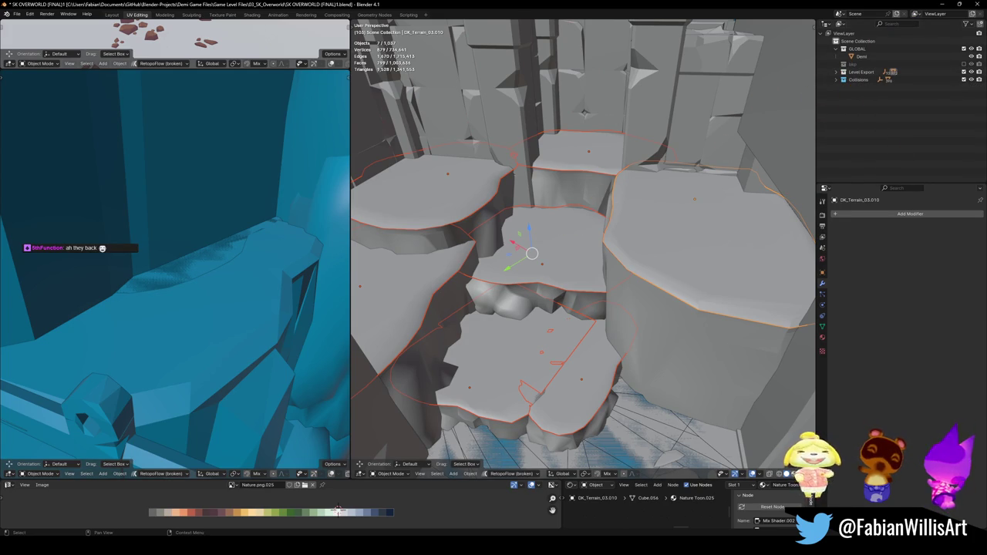
key("ctrl+s")
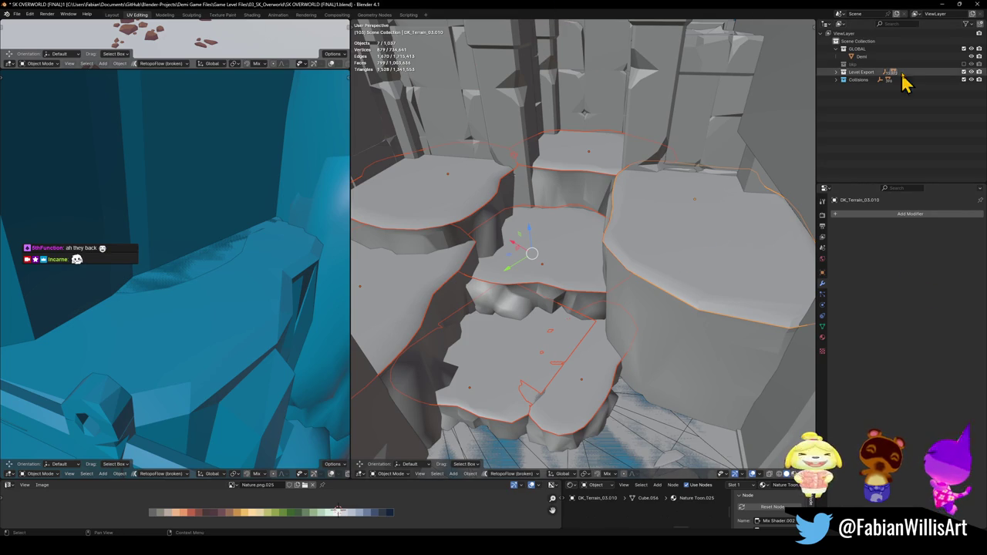
left_click(837, 73)
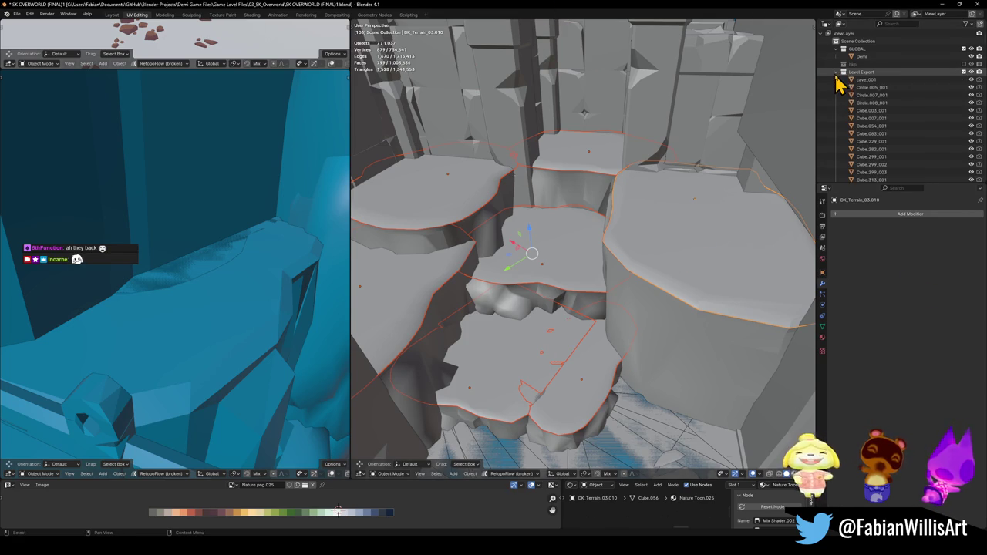
Select the DK_Terrain_03.027_001 collision piece and frame it in the viewport
scroll(864, 155, "down", 5)
left_click(868, 103)
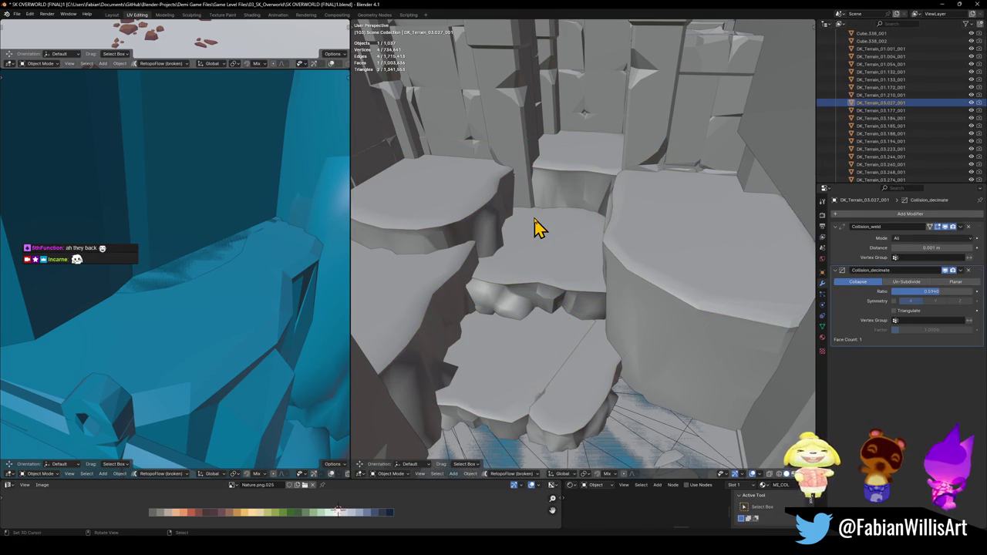
key("KP_Decimal")
mouse_move(540, 206)
left_mouse_down()
mouse_move(573, 239)
mouse_move(543, 278)
mouse_move(563, 275)
mouse_move(562, 246)
mouse_move(416, 261)
mouse_move(558, 286)
mouse_move(604, 326)
mouse_move(568, 139)
left_mouse_up()
mouse_move(586, 247)
left_mouse_down()
mouse_move(584, 295)
mouse_move(607, 304)
mouse_move(569, 280)
mouse_move(615, 278)
mouse_move(590, 282)
left_mouse_up()
scroll(884, 103, "up", 5)
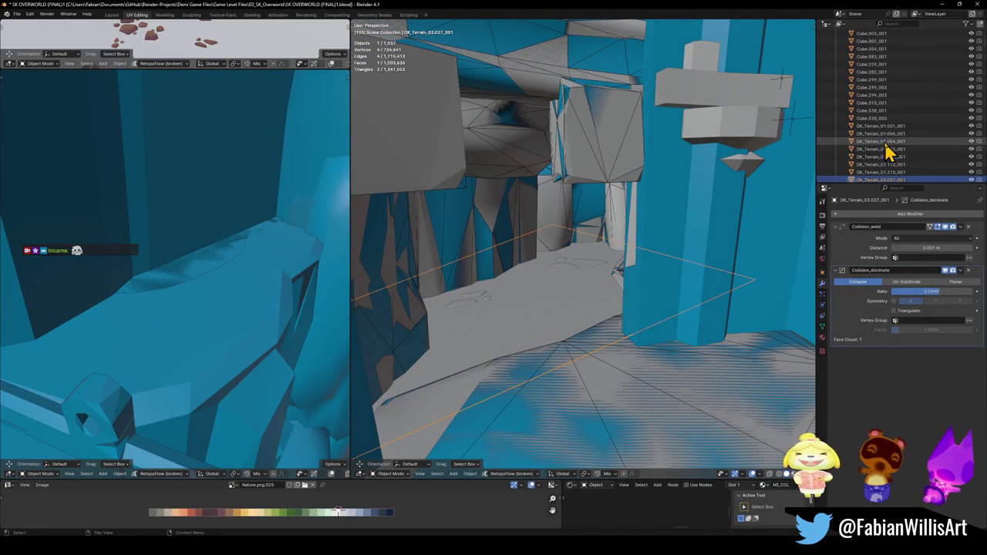
scroll(883, 123, "up", 5)
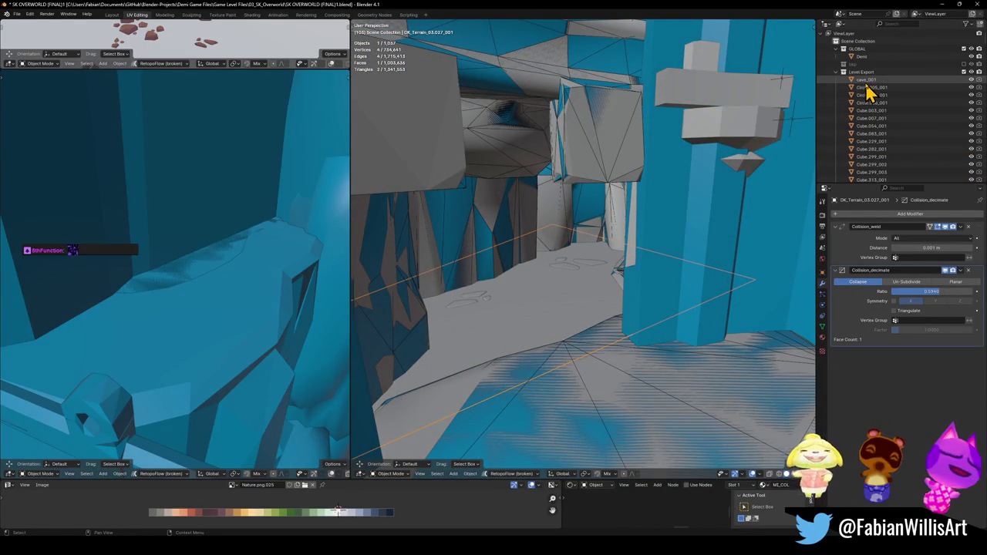
left_click_drag(569, 254, 531, 278)
Select every object linked by its material, save, and collapse the _TerrainWalls collection
key("q")
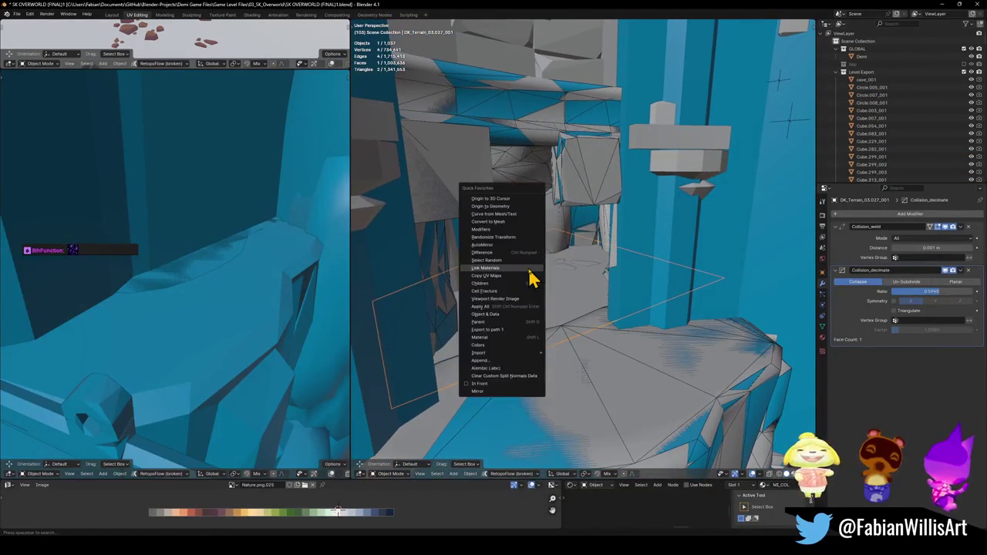
left_click(489, 338)
left_click_drag(555, 250, 553, 264)
key("ctrl+s")
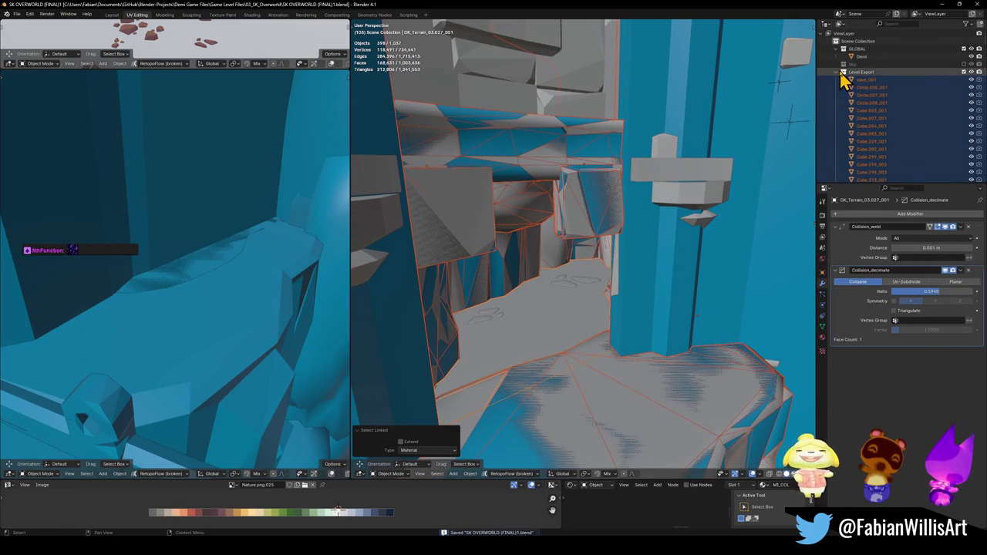
scroll(872, 136, "down", 10)
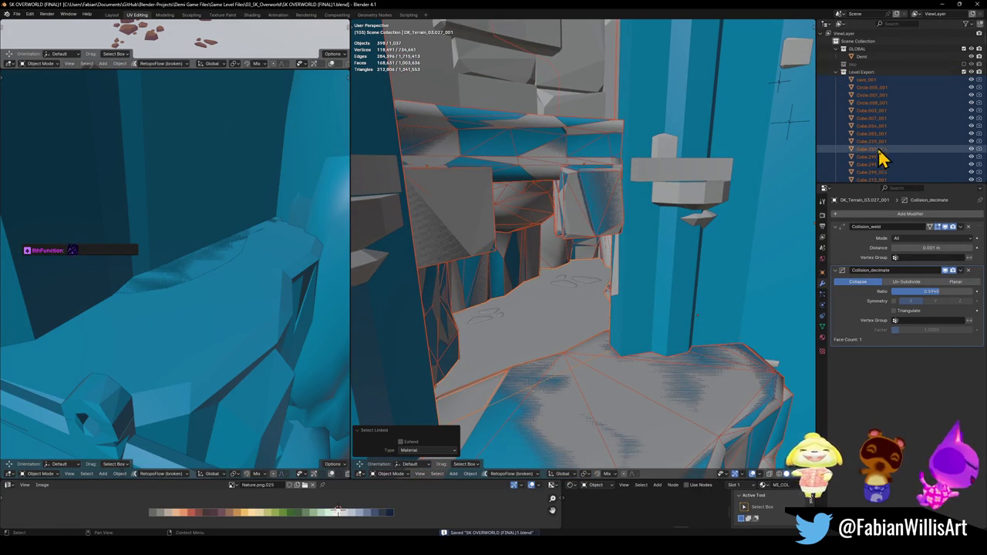
scroll(877, 177, "down", 1)
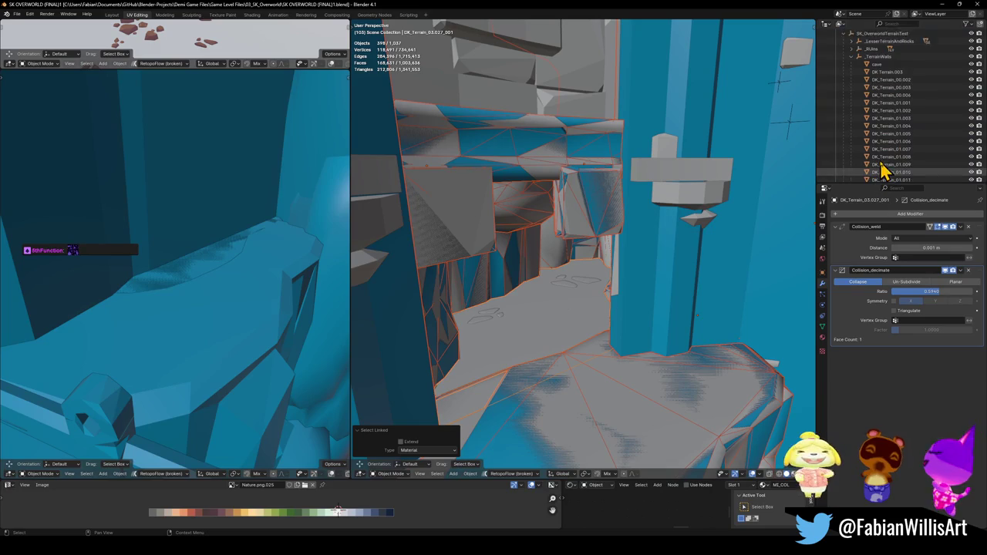
scroll(910, 143, "up", 5)
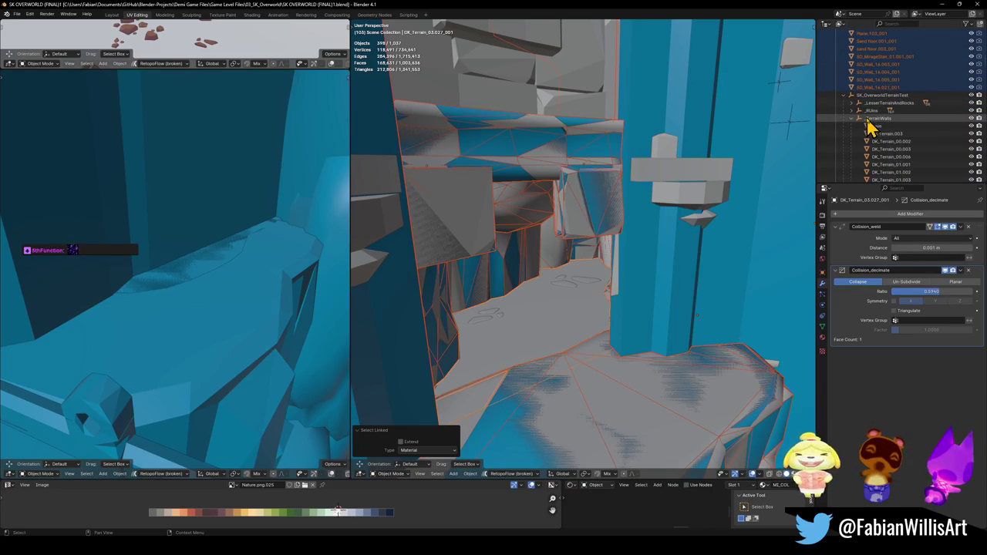
left_click(852, 120)
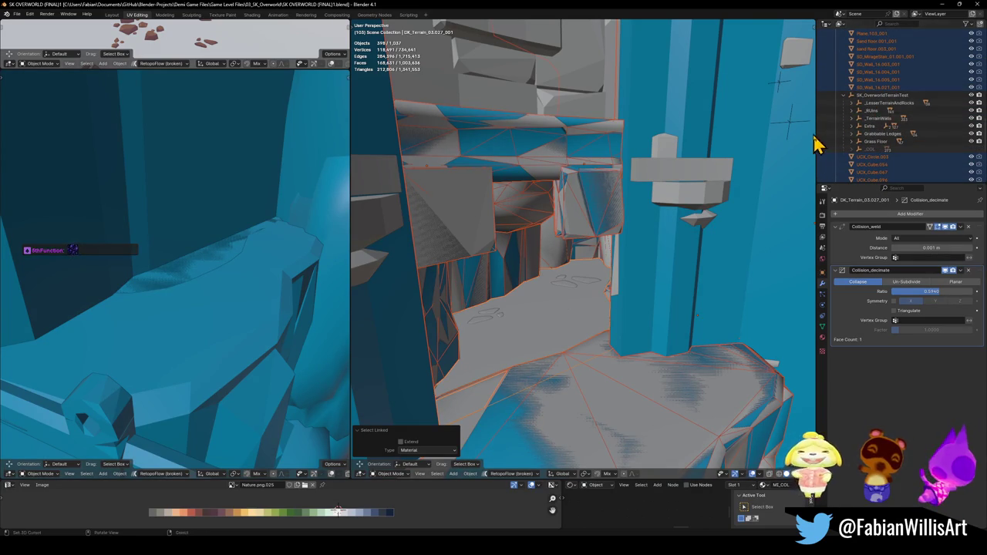
Make the _COL empty the active object and view it on its own in local view
left_click(883, 149)
left_click(586, 202)
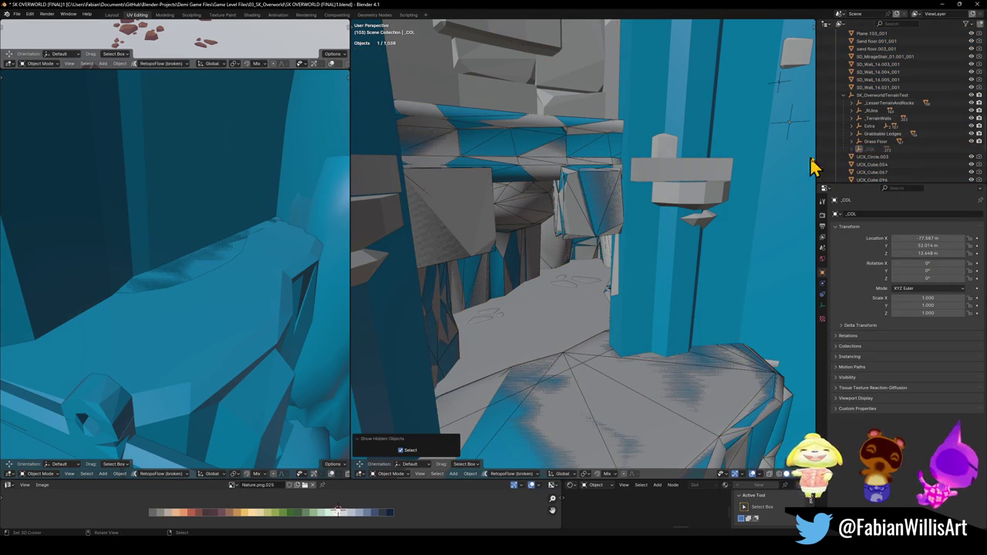
left_click(852, 150)
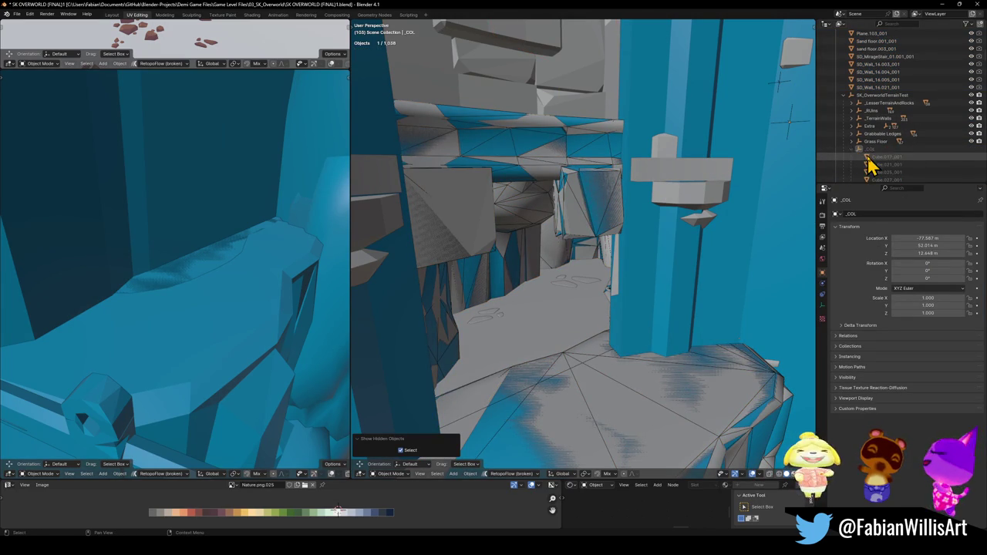
left_click(877, 151)
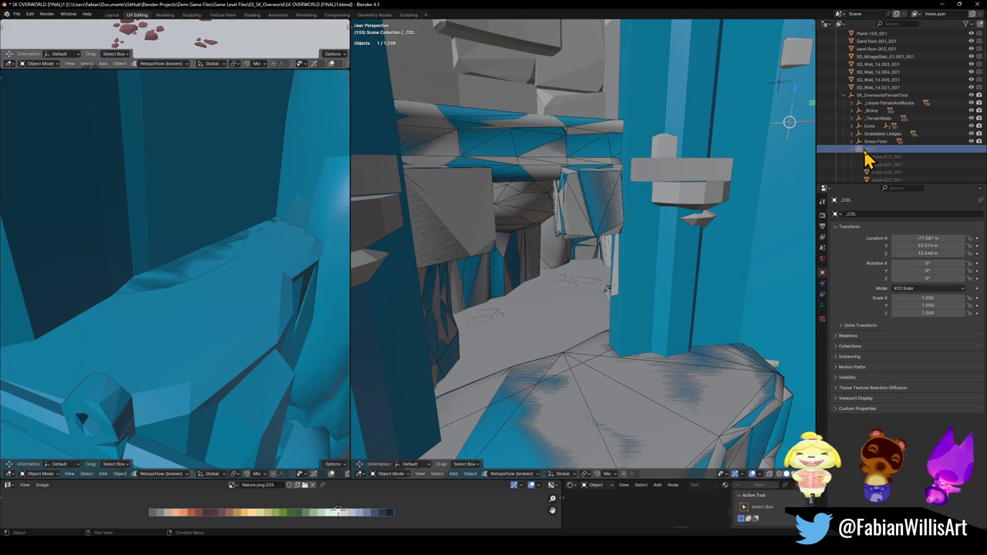
key("KP_Divide")
key("KP_Divide")
mouse_move(588, 181)
left_mouse_down()
mouse_move(456, 260)
mouse_move(478, 260)
left_mouse_up()
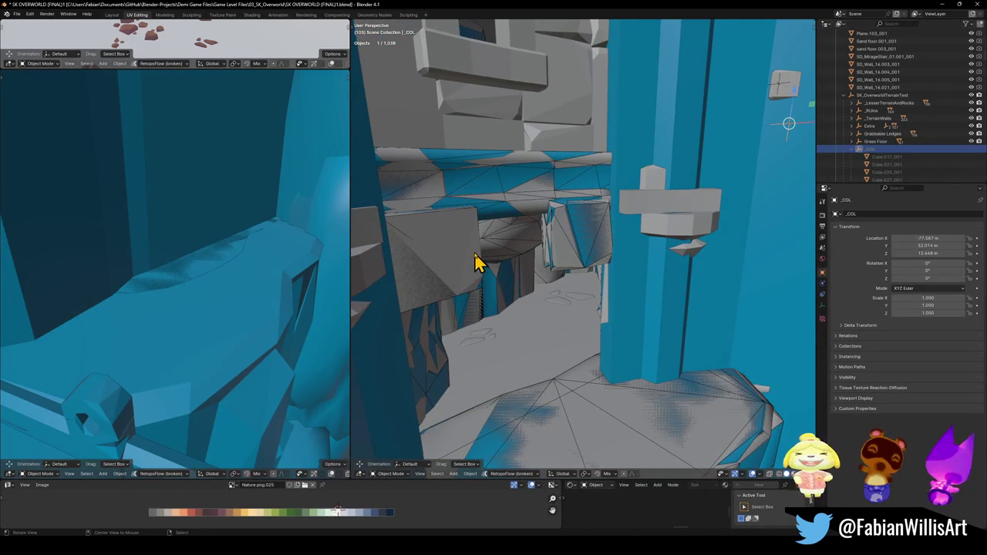
Frame the Cube.017_001 collision child and try moving it, leaving its position unchanged
left_click(885, 157)
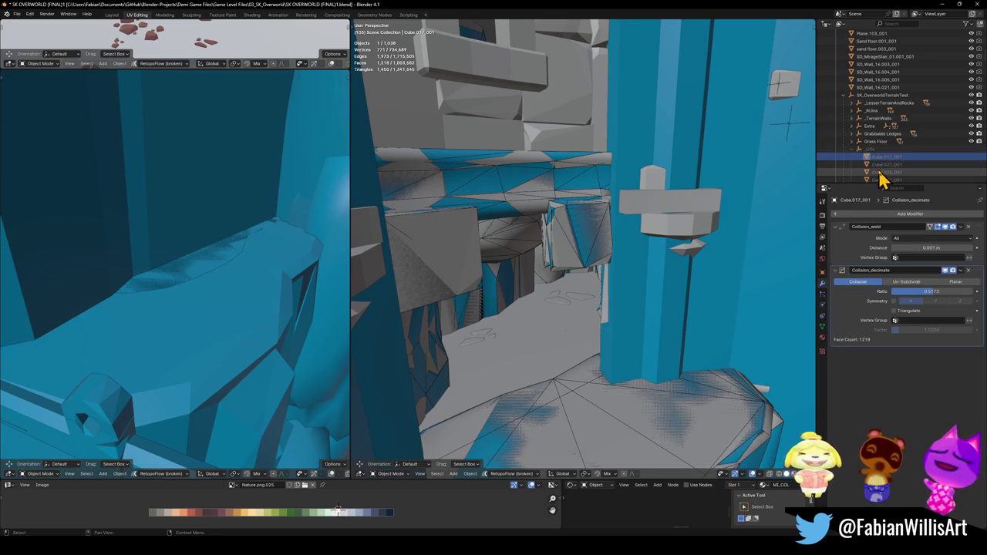
key("KP_Decimal")
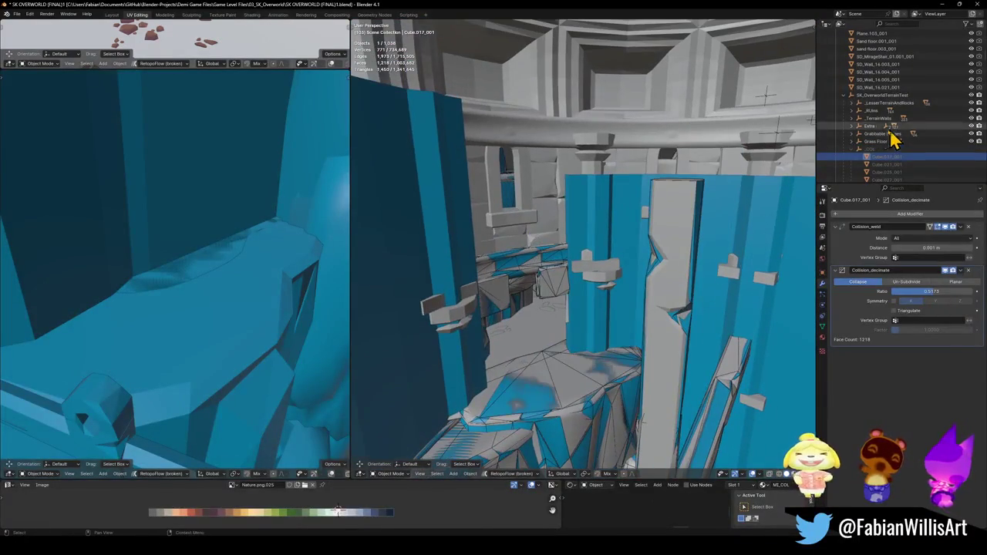
mouse_move(540, 165)
left_mouse_down()
mouse_move(580, 198)
mouse_move(505, 273)
mouse_move(587, 294)
mouse_move(568, 276)
mouse_move(701, 280)
mouse_move(709, 256)
left_mouse_up()
key("g")
right_click(703, 302)
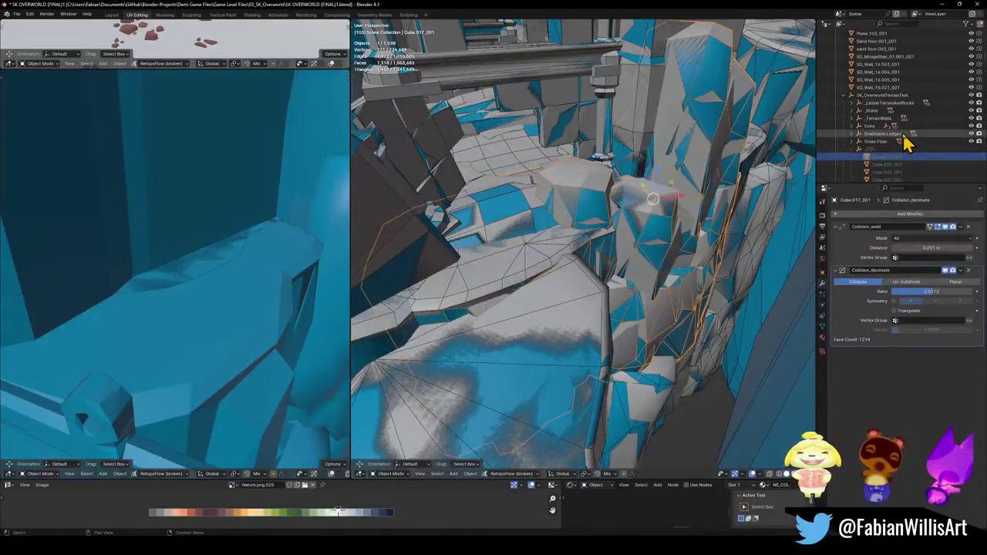
Reselect the _COL empty and frame it in the viewport, cancelling a trial move
left_click(879, 150)
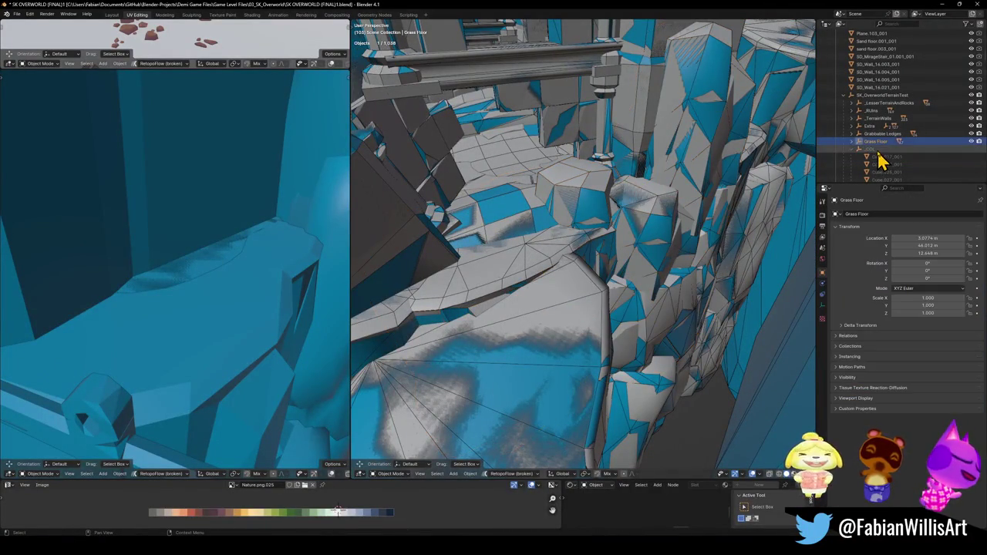
left_click(884, 96)
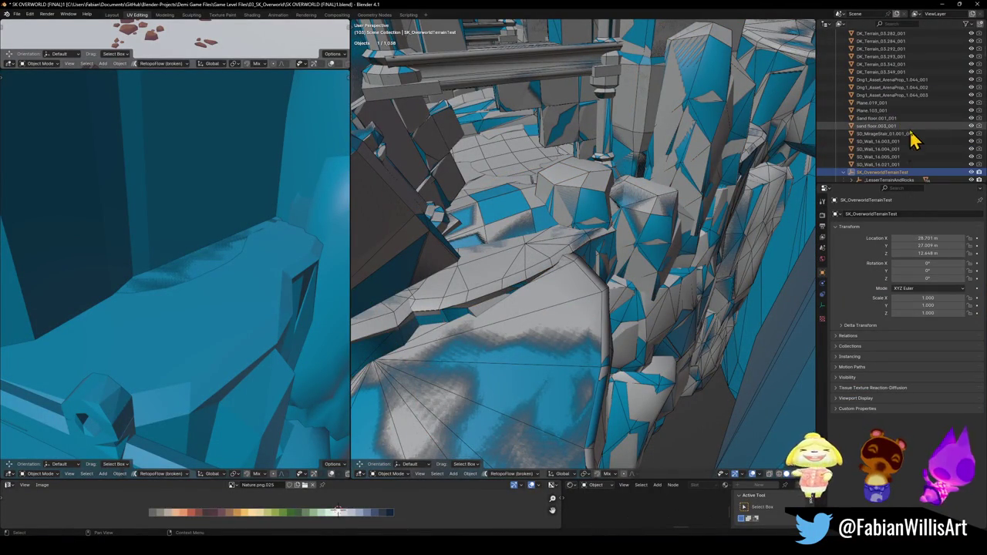
scroll(901, 170, "down", 5)
scroll(902, 171, "down", 8)
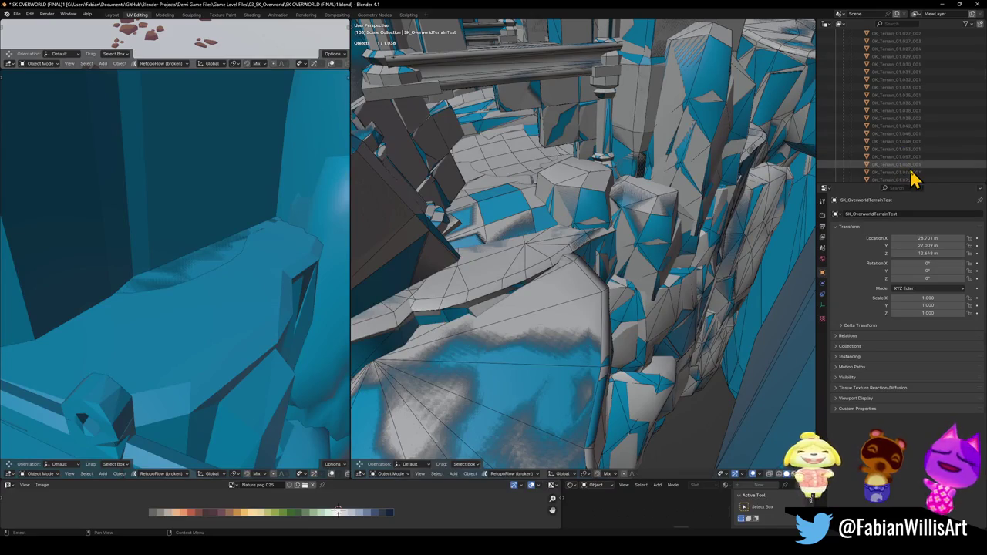
scroll(903, 173, "up", 12)
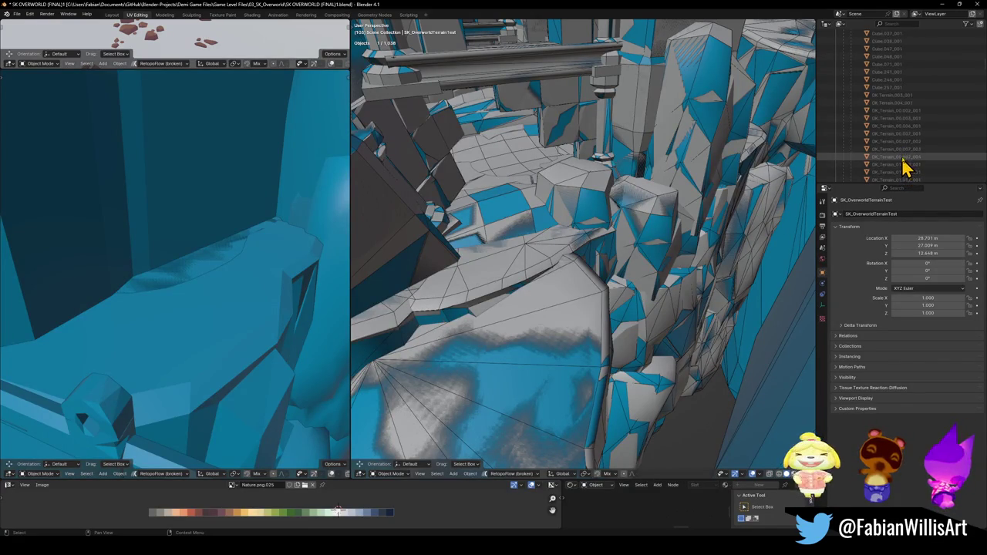
scroll(899, 155, "up", 3)
left_click(879, 134)
key("KP_Decimal")
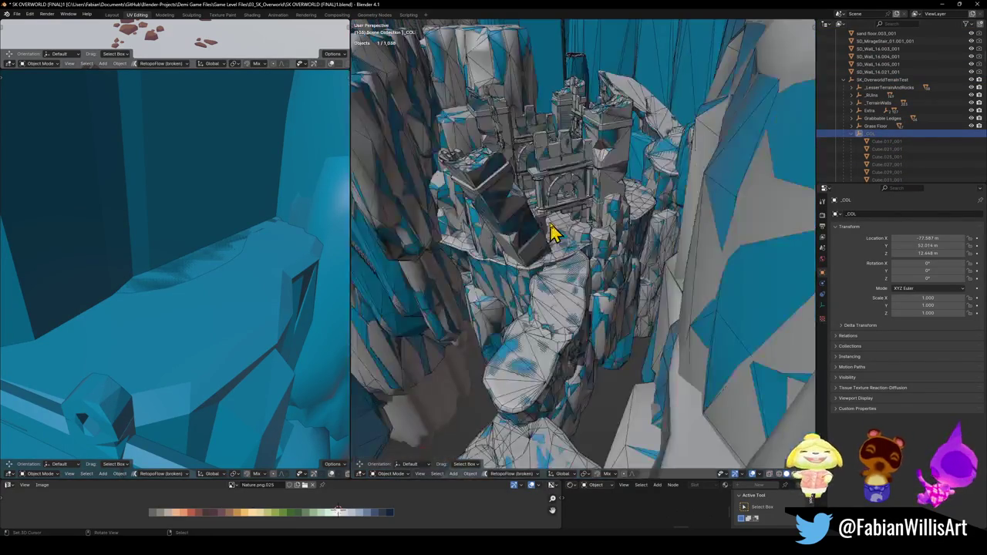
key("g")
right_click(599, 238)
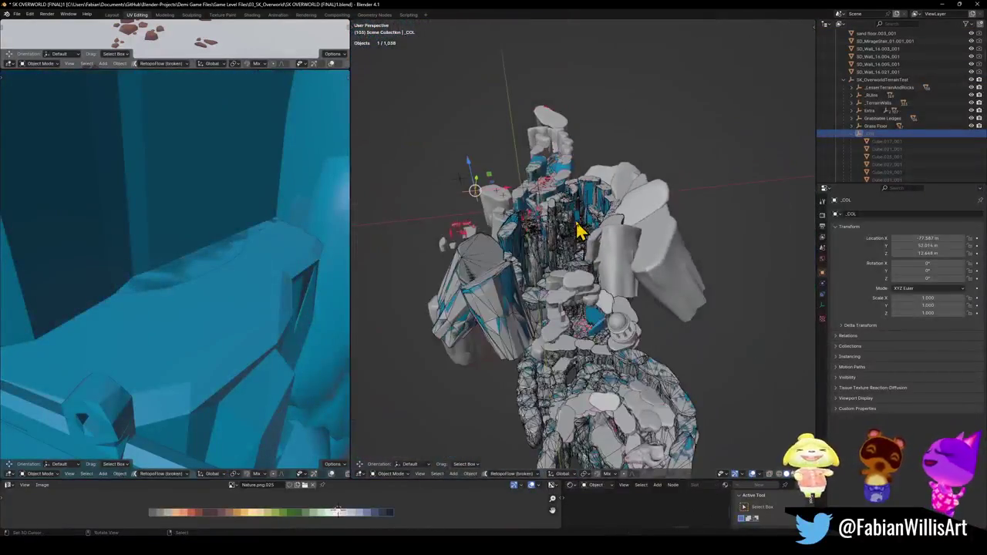
scroll(578, 228, "up", 3)
scroll(567, 235, "up", 2)
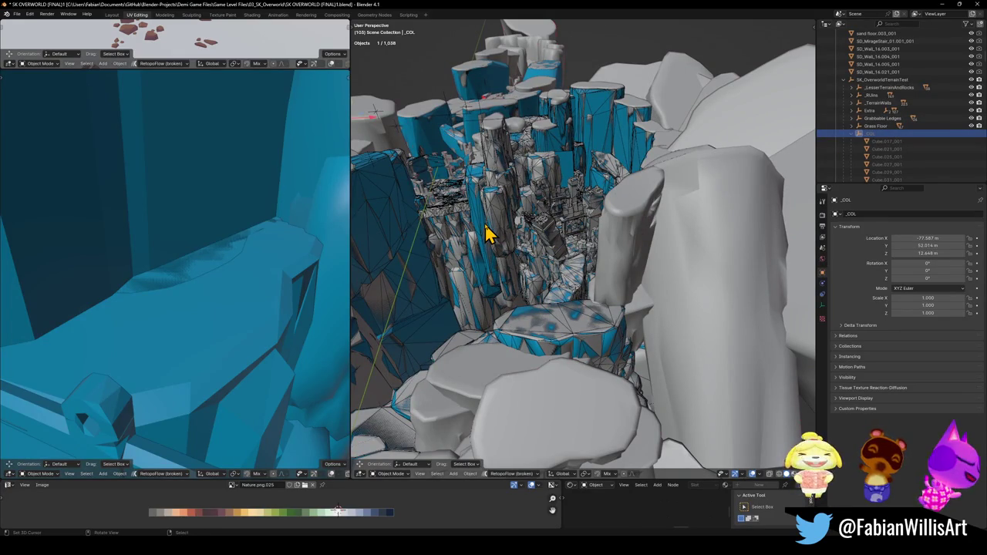
Select all of _COL's children, hide them with H, and collapse _COL in the Outliner
key("q")
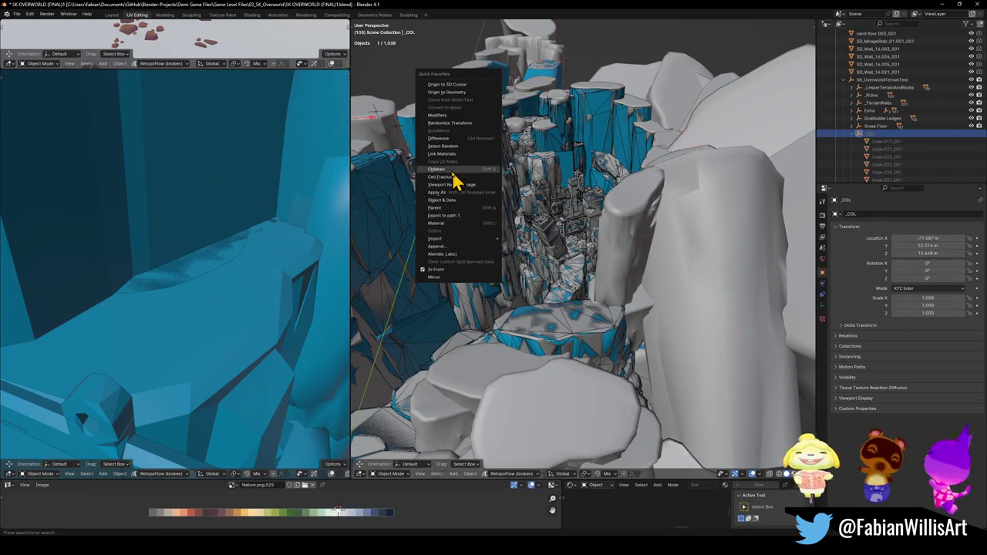
left_click(453, 171)
key("h")
scroll(546, 214, "up", 5)
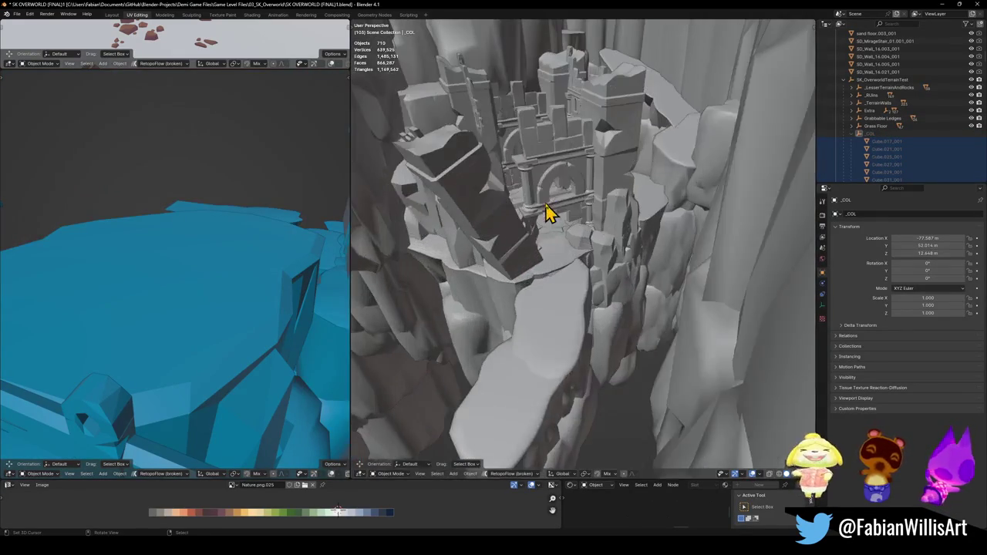
key("alt+h")
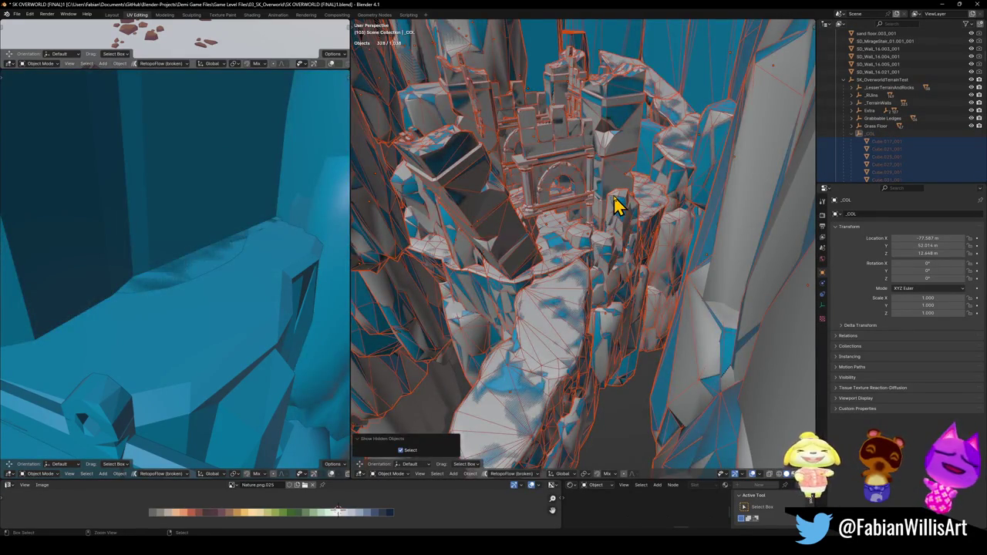
key("h")
left_click(887, 133)
left_click(852, 134)
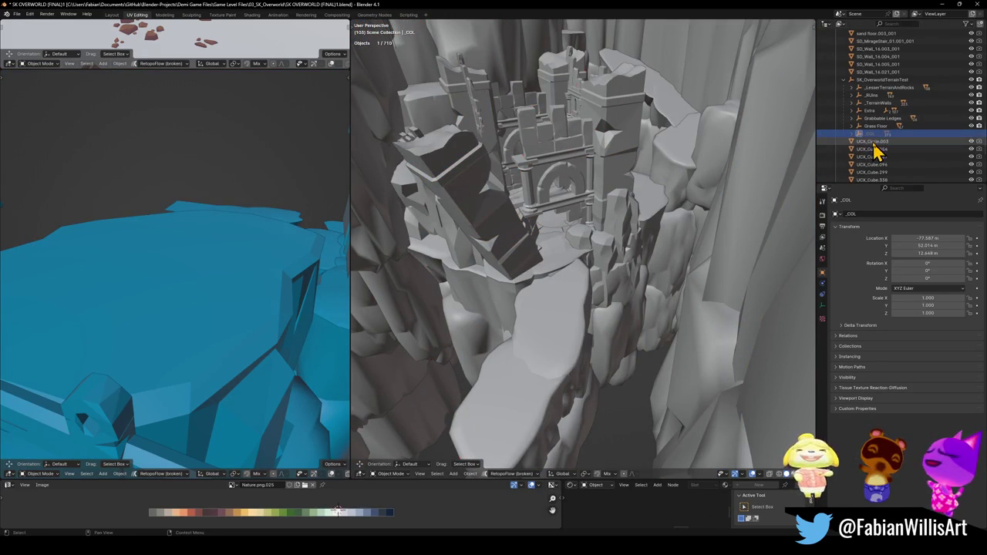
Select UCX_Circle.003, select everything linked by its material, and add _COL as the active object
left_click(875, 143)
mouse_move(417, 213)
left_mouse_down()
mouse_move(584, 209)
mouse_move(677, 236)
mouse_move(525, 243)
mouse_move(597, 223)
mouse_move(665, 256)
mouse_move(647, 253)
left_mouse_up()
key("q")
left_click(645, 246)
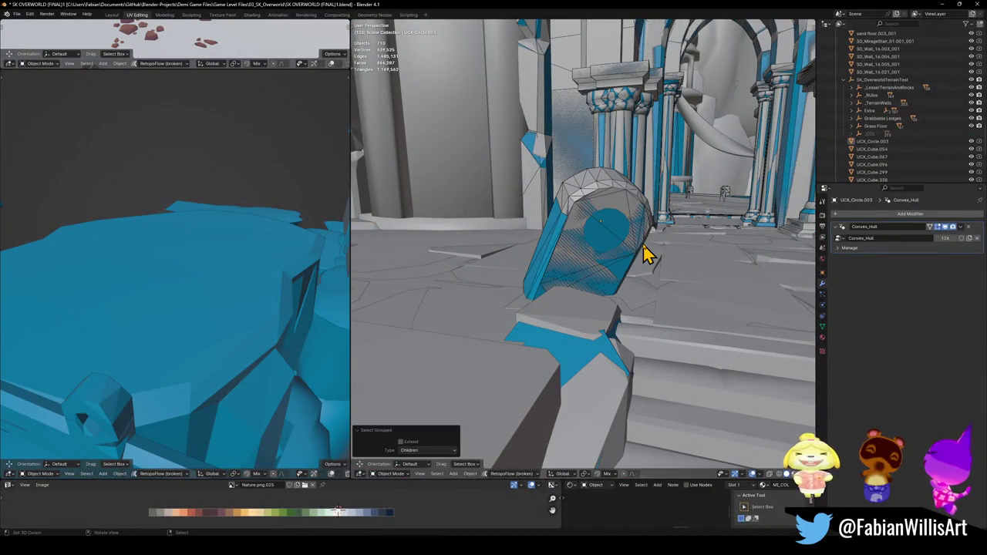
left_click(645, 255)
key("q")
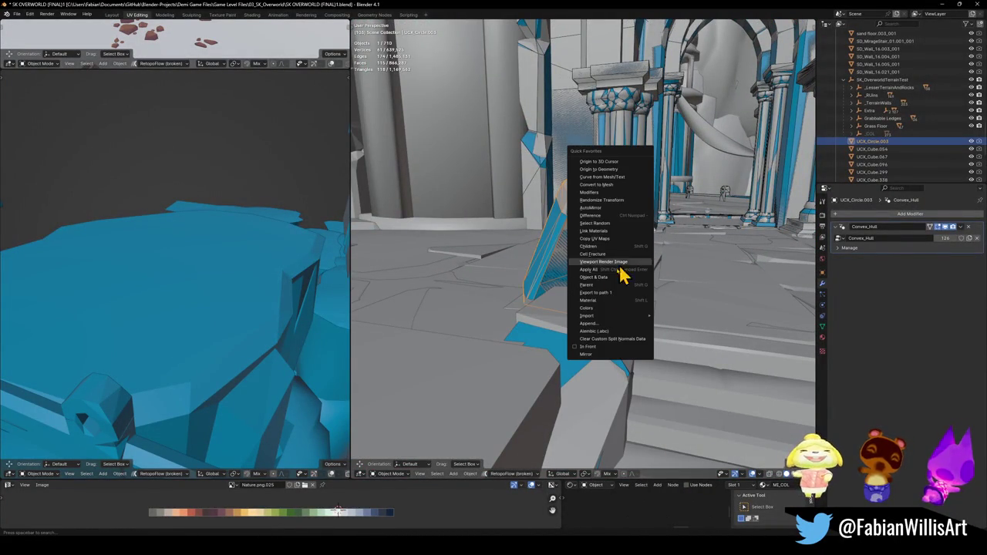
left_click(602, 309)
mouse_move(656, 260)
left_mouse_down()
mouse_move(640, 249)
mouse_move(573, 286)
mouse_move(872, 189)
left_mouse_up()
left_click(872, 135, "ctrl")
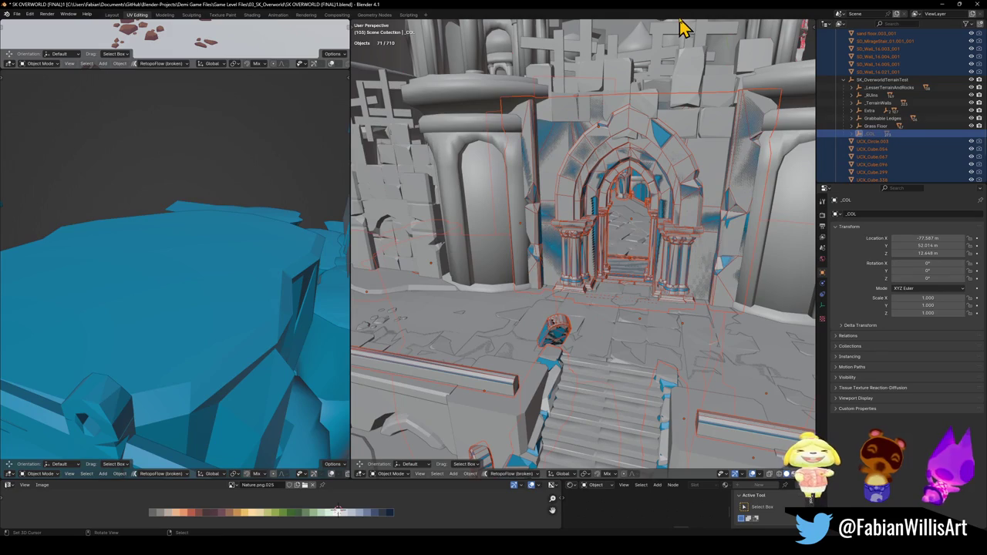
Orbit above the domed tower and rock pillars to check the selected collision pieces
scroll(668, 199, "up", 1)
scroll(668, 199, "up", 1)
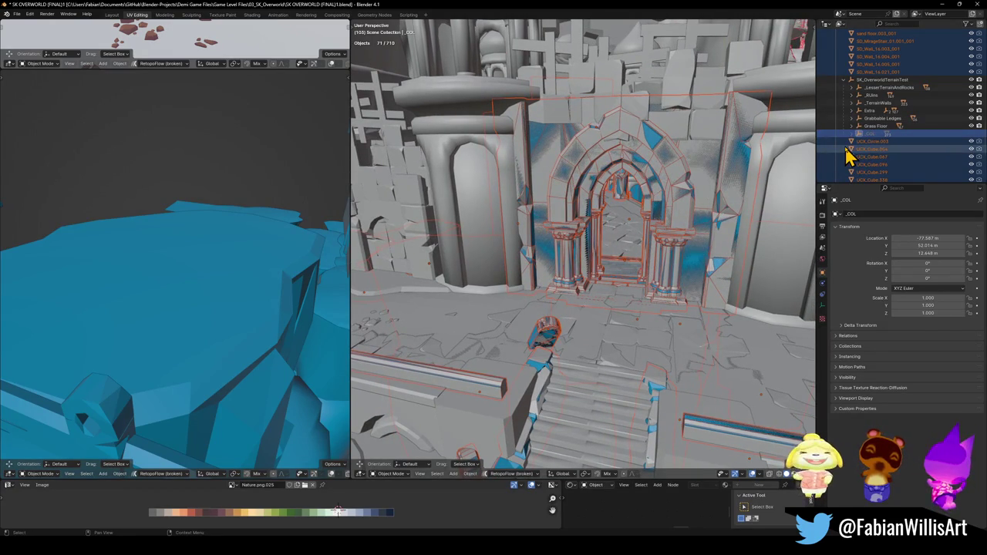
scroll(623, 231, "up", 2)
mouse_move(563, 309)
left_mouse_down()
mouse_move(617, 193)
mouse_move(672, 193)
mouse_move(511, 322)
mouse_move(555, 275)
mouse_move(617, 257)
left_mouse_up()
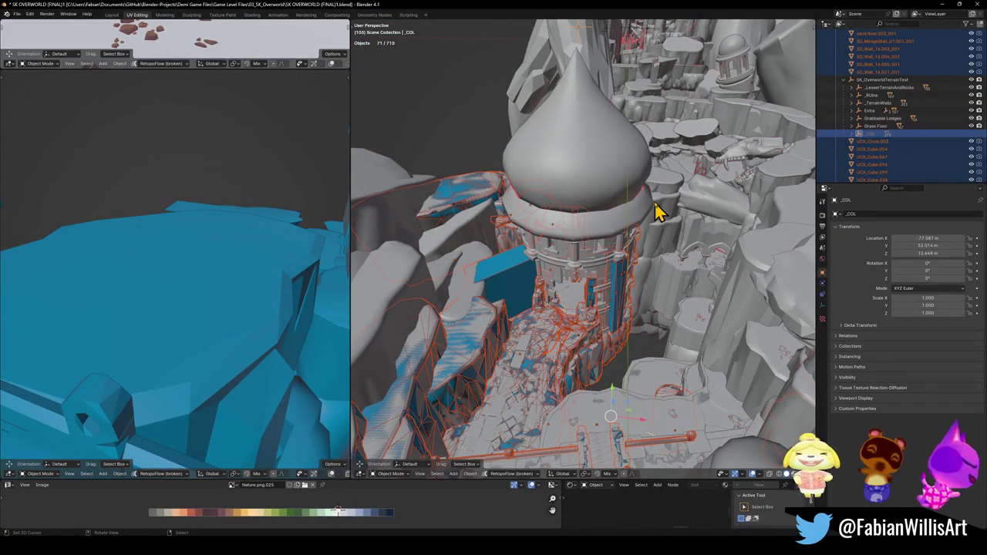
left_click_drag(654, 197, 591, 286)
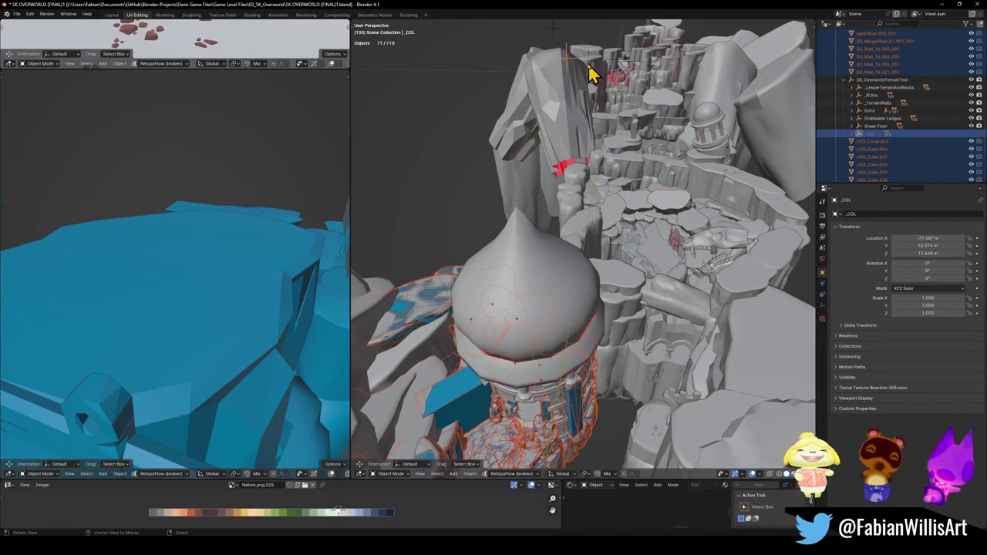
scroll(591, 77, "up", 5)
left_click_drag(591, 77, 563, 171)
scroll(586, 139, "up", 5)
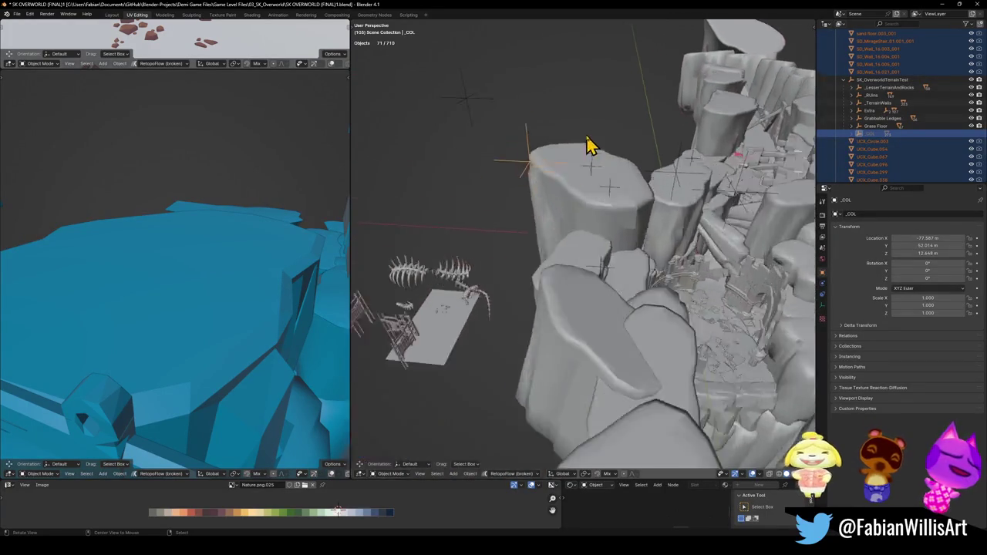
scroll(523, 196, "down", 5)
mouse_move(576, 196)
left_mouse_down()
mouse_move(551, 238)
mouse_move(579, 254)
mouse_move(564, 249)
mouse_move(594, 246)
left_mouse_up()
key("ctrl+p")
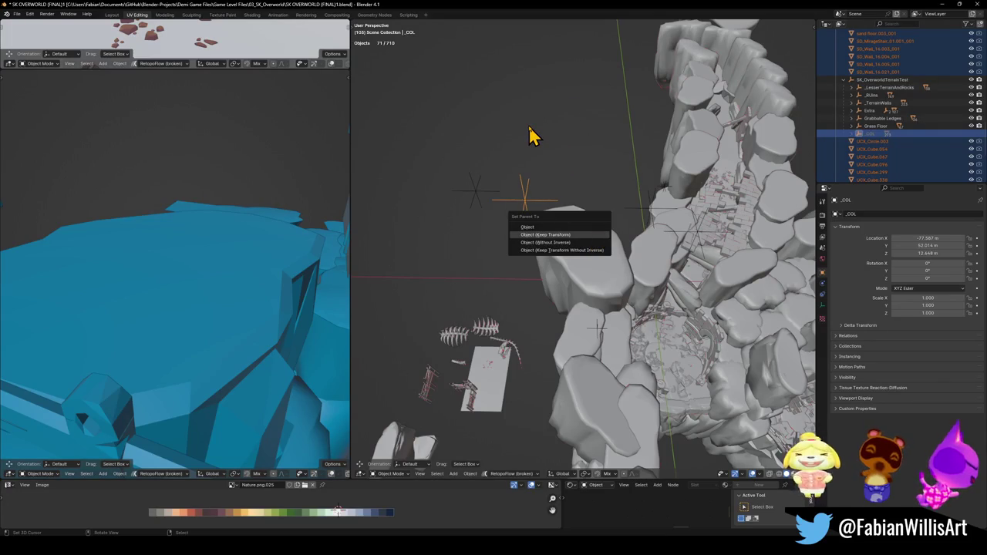
Apply Object (Keep Transform) parenting to _COL, then switch off the Collisions collection's viewport visibility
key("Return")
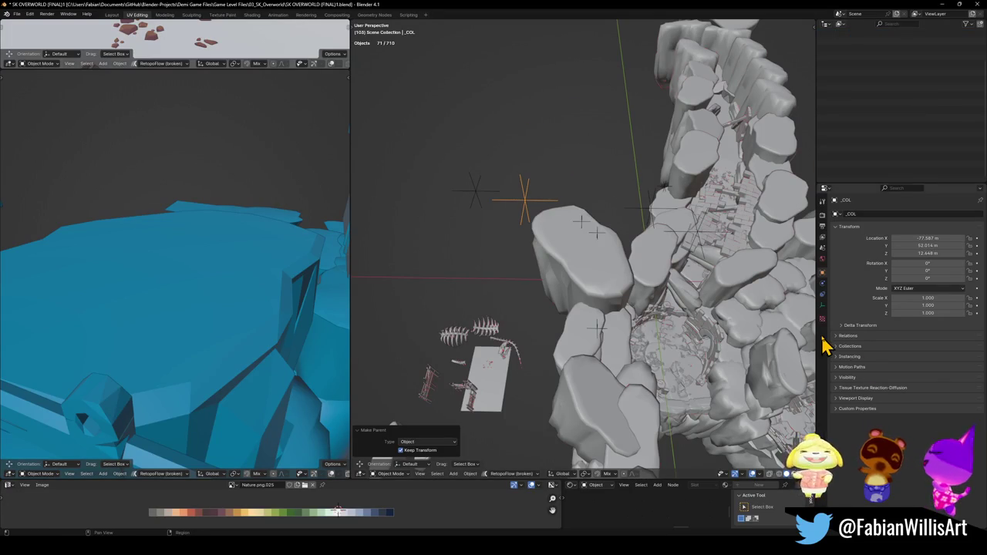
scroll(895, 46, "up", 10)
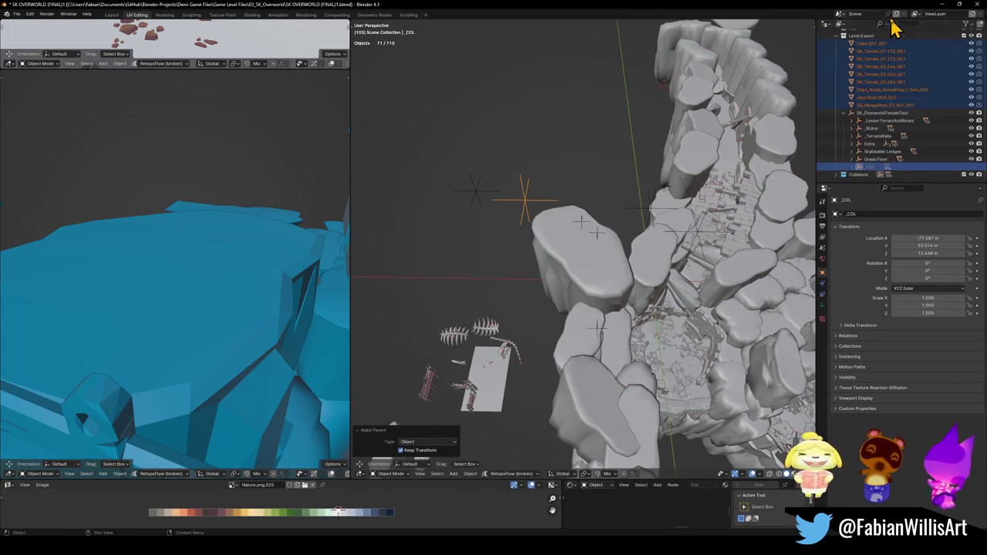
left_click(875, 176)
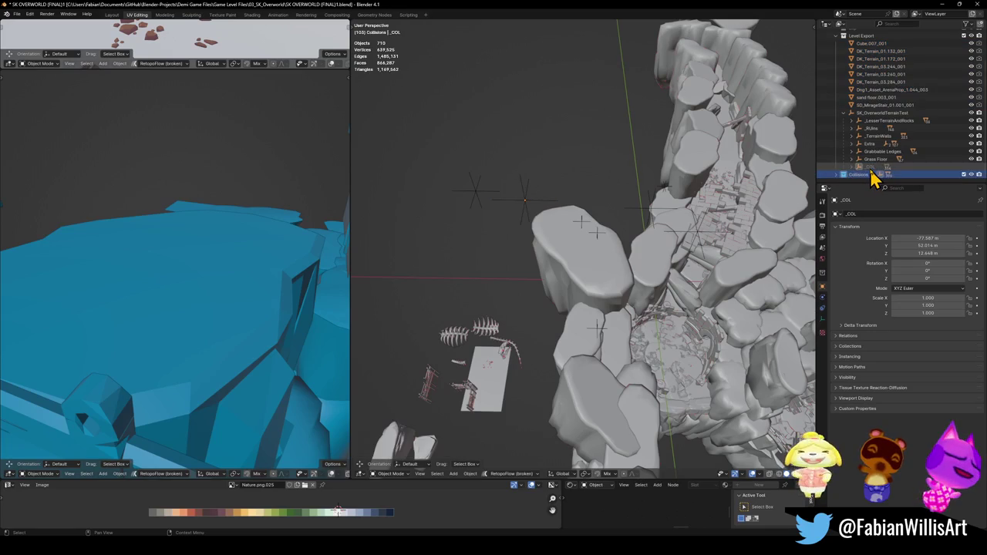
key("alt+h")
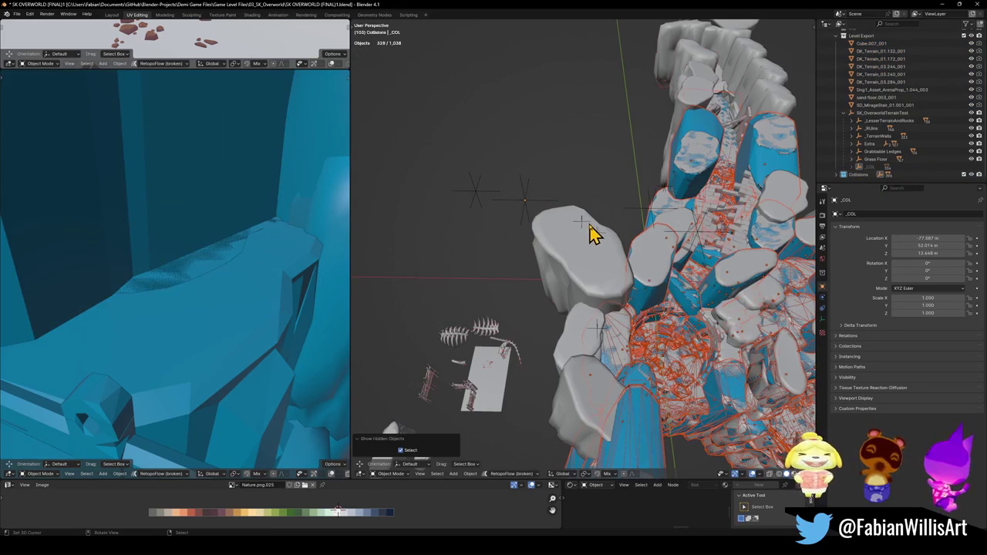
left_click(528, 202)
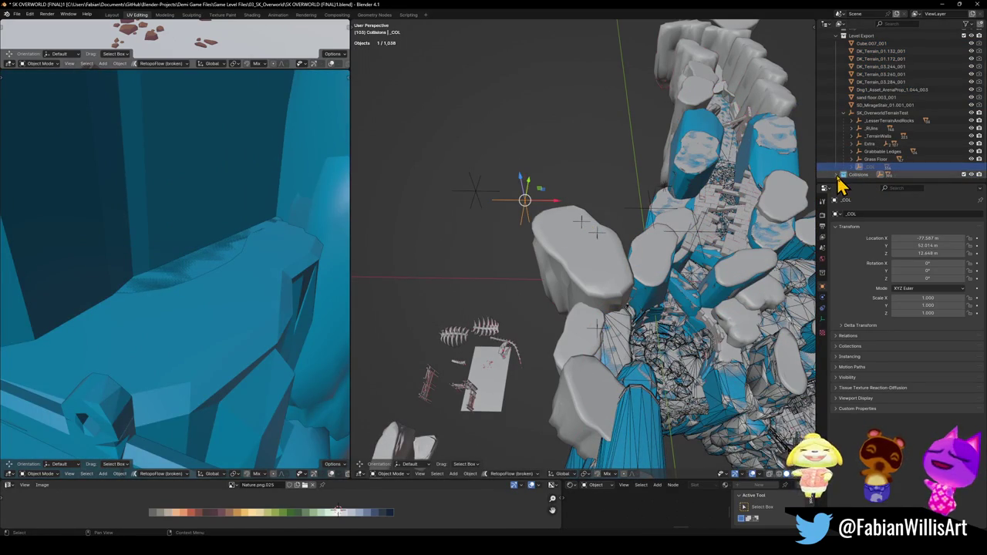
scroll(845, 170, "down", 1)
left_click(968, 174)
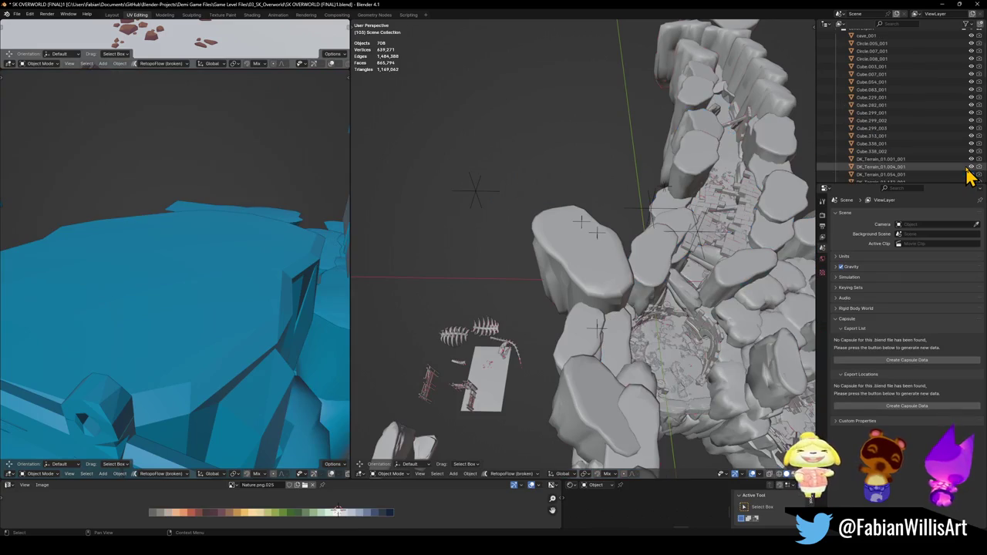
Select SD_MirageStair and all objects sharing its material, and frame the selection
scroll(941, 145, "up", 3)
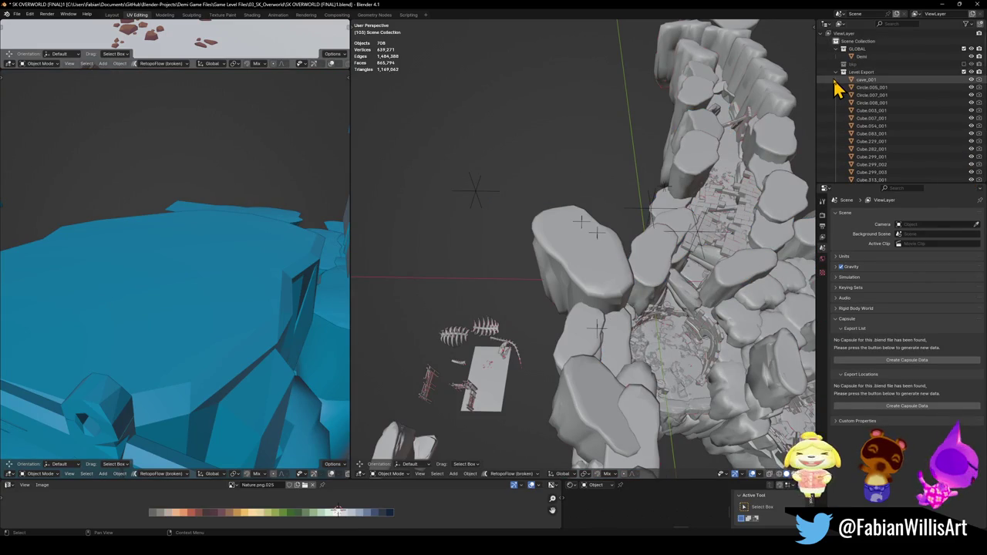
scroll(879, 155, "down", 5)
scroll(853, 81, "up", 4)
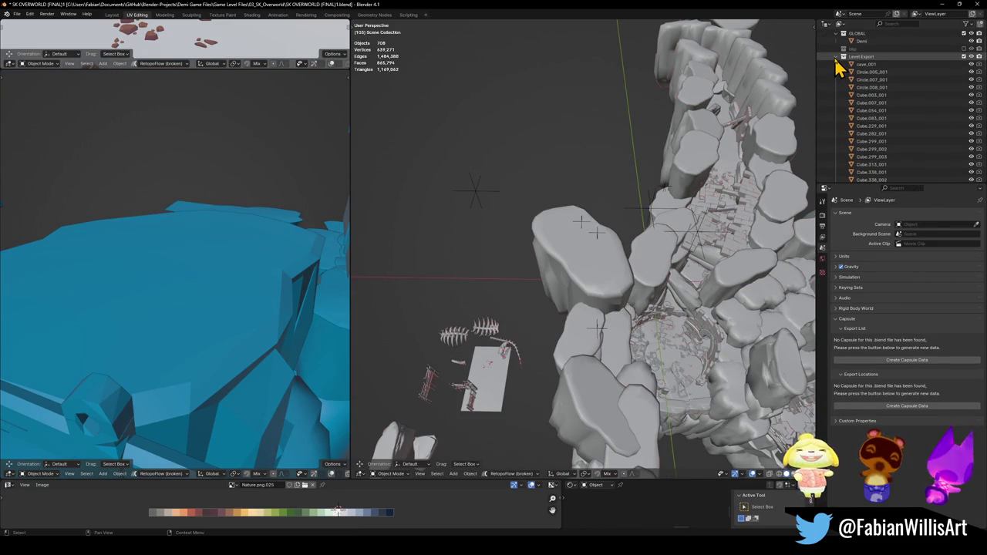
left_click(868, 80)
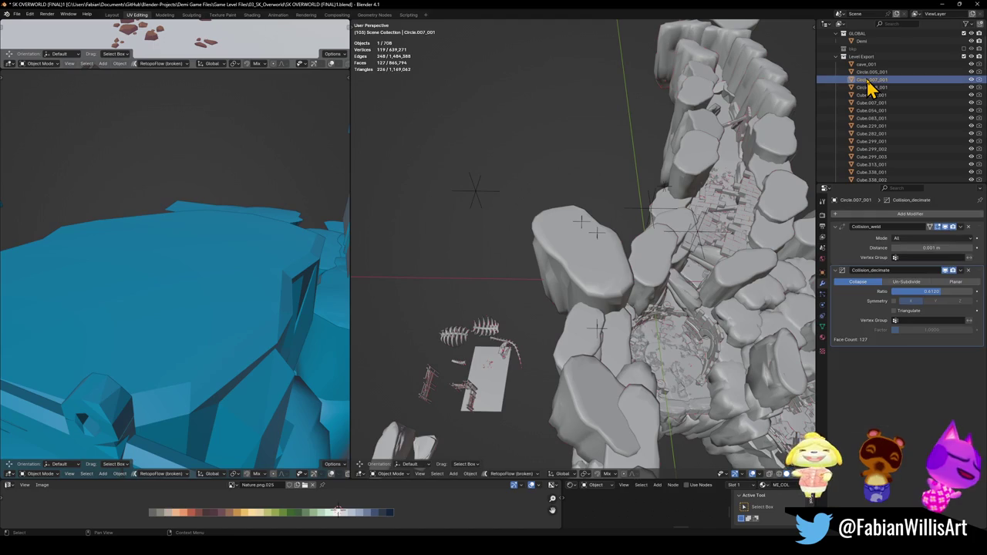
scroll(872, 116, "down", 15)
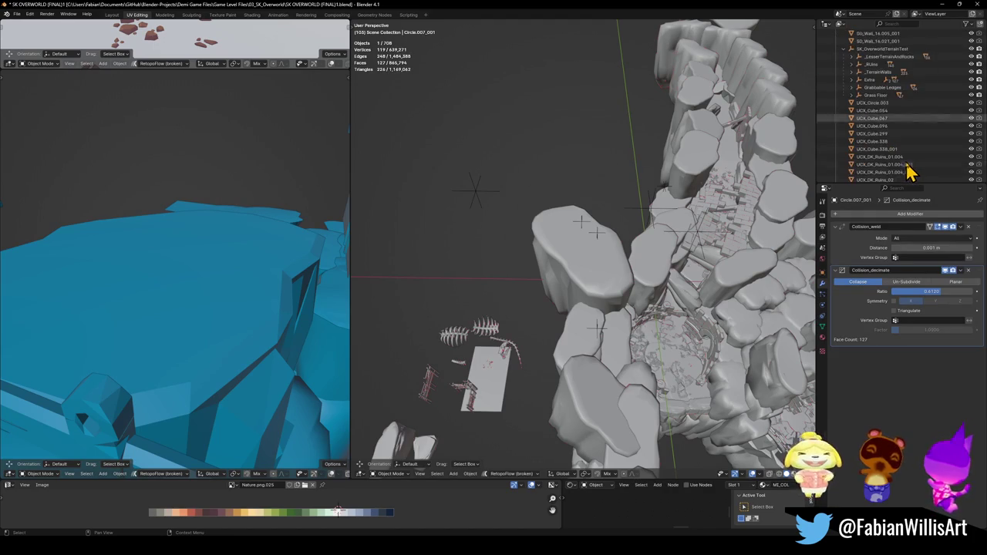
left_click(888, 104)
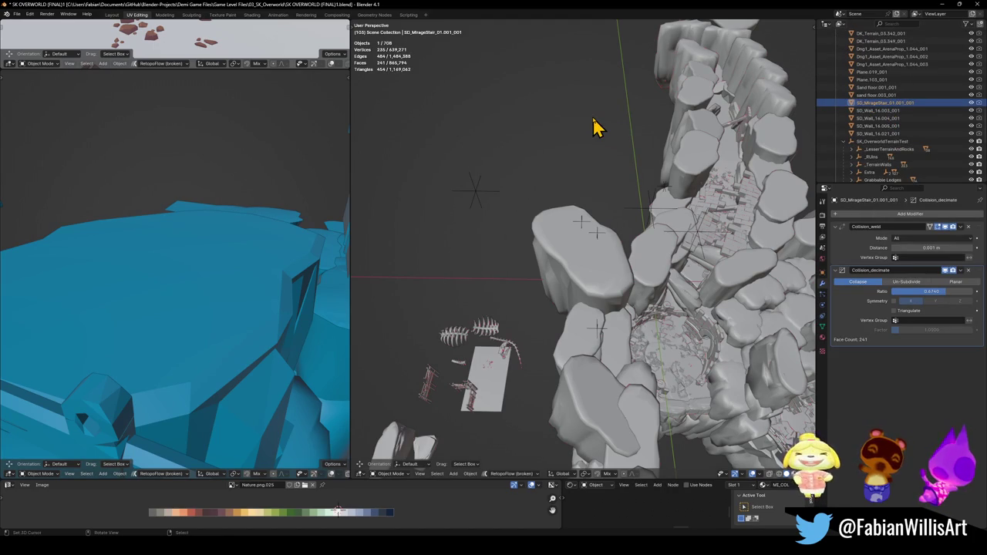
key("KP_Decimal")
mouse_move(595, 126)
left_mouse_down()
mouse_move(578, 176)
mouse_move(655, 180)
mouse_move(679, 166)
left_mouse_up()
key("q")
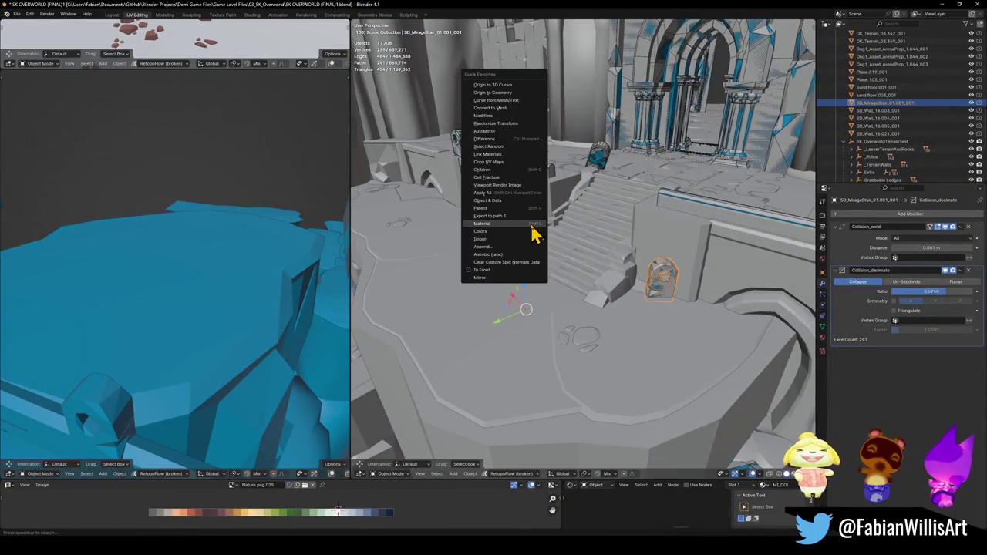
left_click(533, 231)
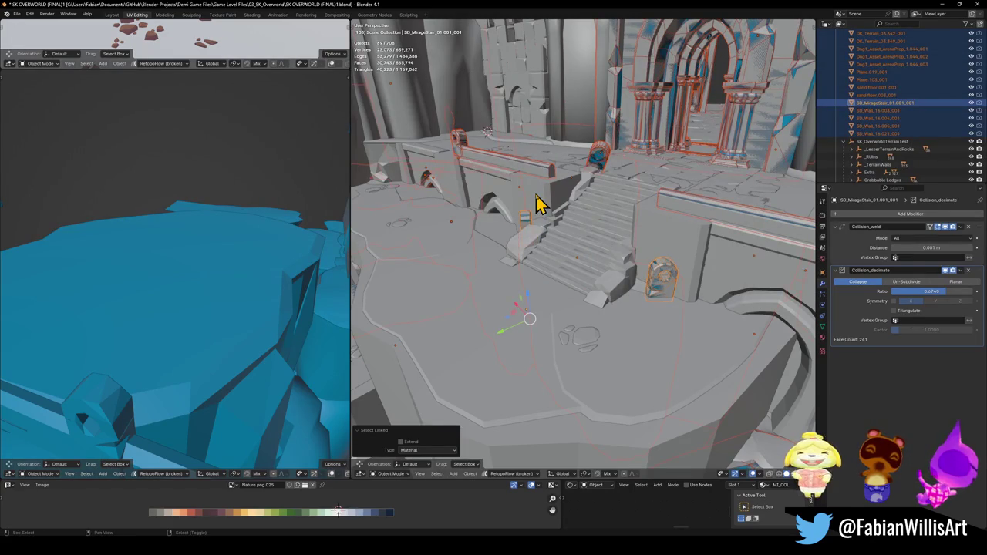
key("KP_Decimal")
Turn the Collisions collection's visibility back on, deselect everything, and select _COL
scroll(882, 165, "down", 5)
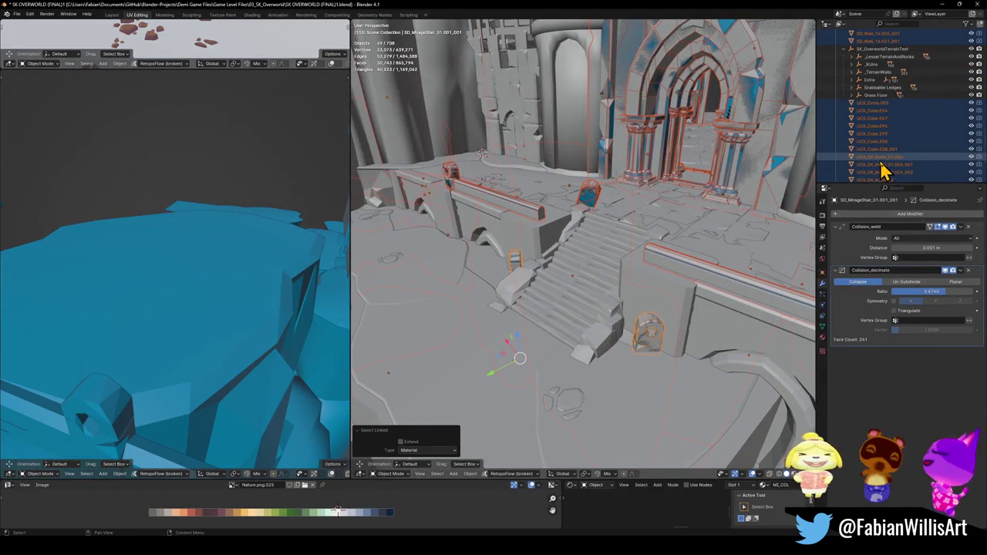
scroll(884, 123, "up", 5)
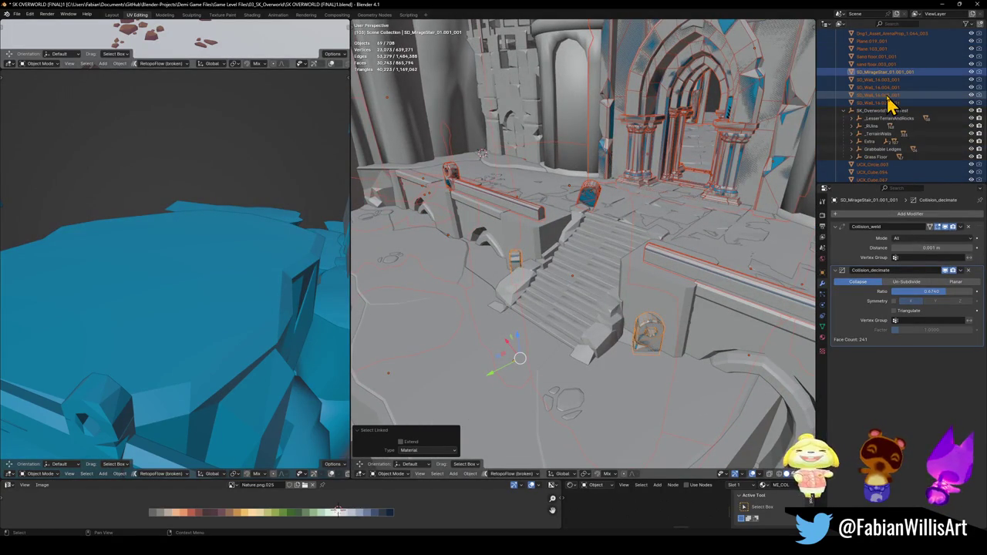
scroll(884, 166, "down", 8)
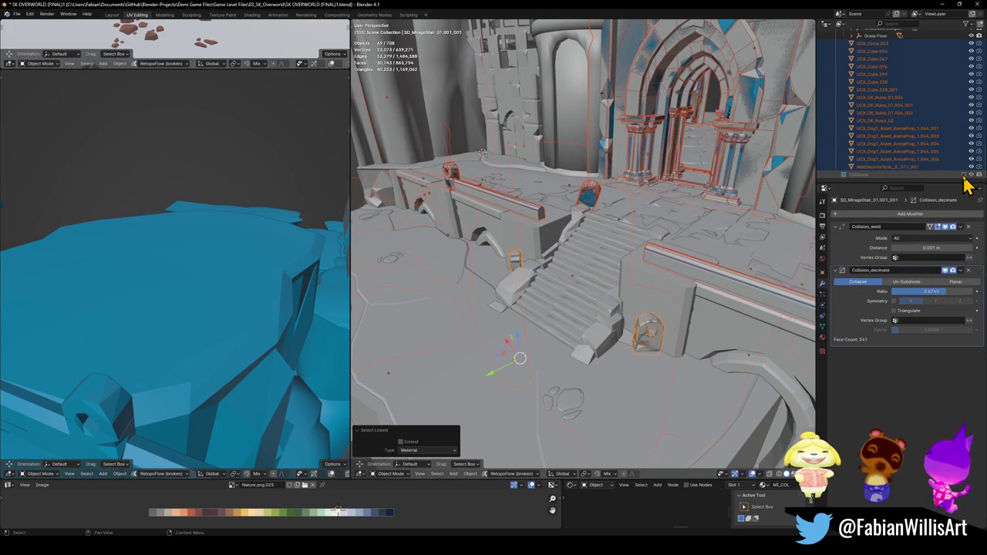
left_click(965, 175)
scroll(912, 154, "down", 1)
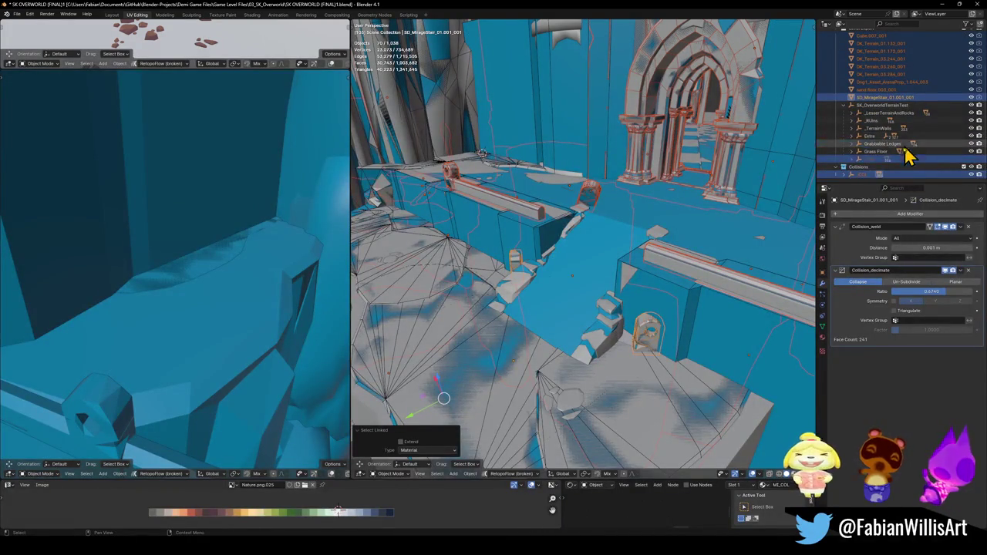
left_click(530, 188)
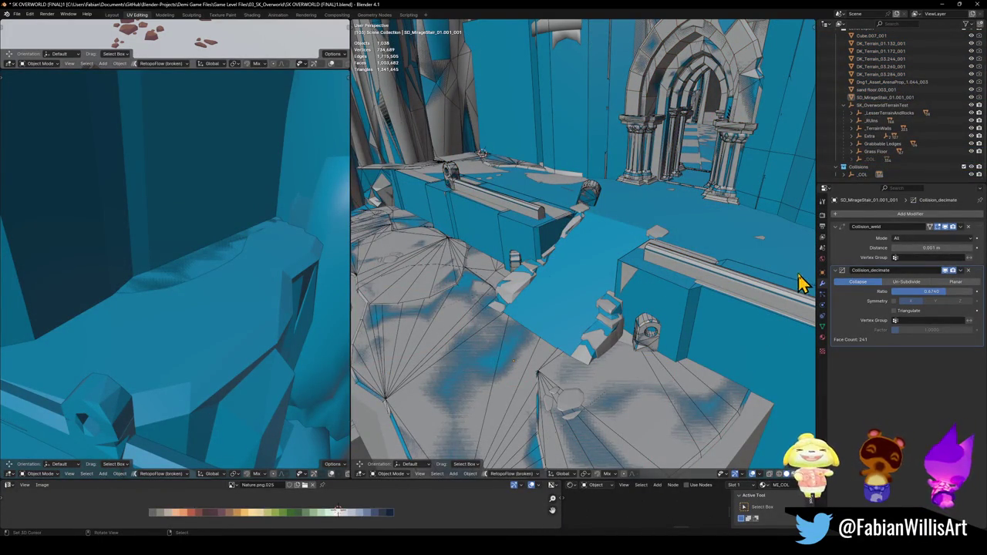
left_click(862, 176)
Select the _COL hierarchy and move the collision meshes into the Collisions collection
right_click(864, 183)
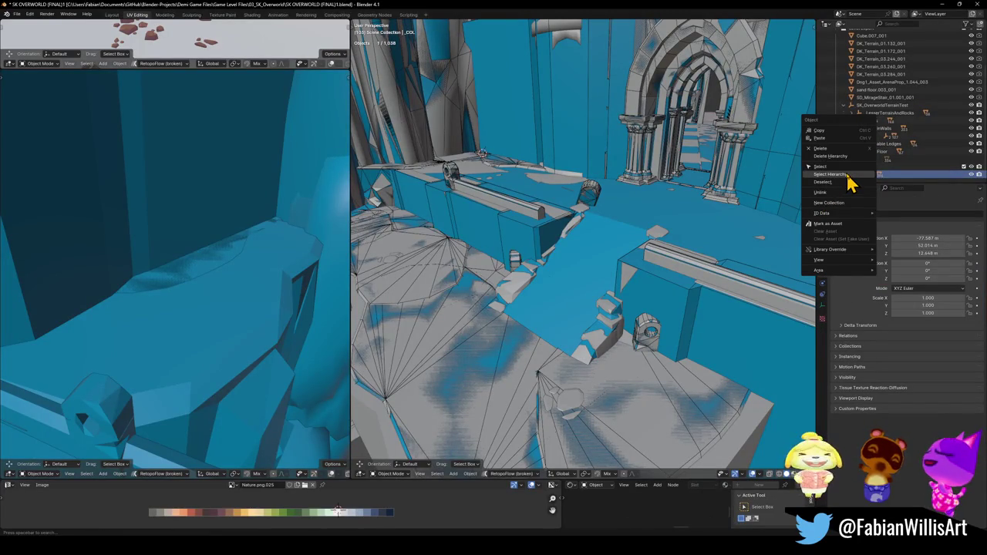
key("Escape")
right_click(864, 185)
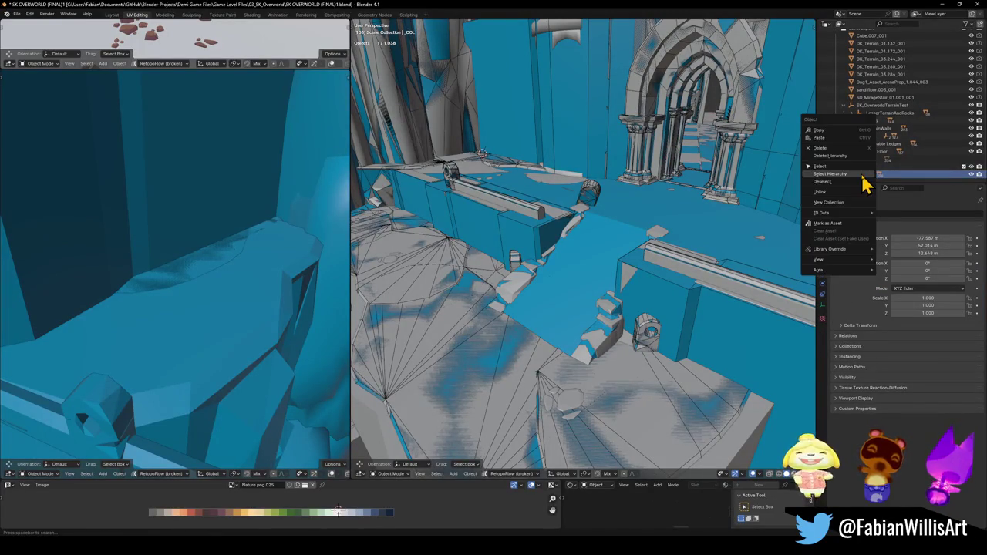
left_click(860, 183)
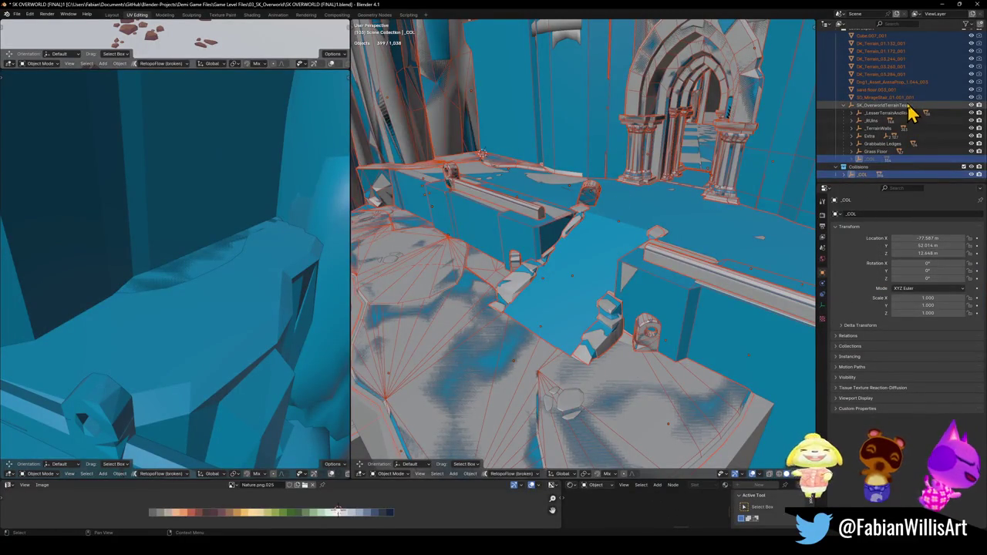
key("m")
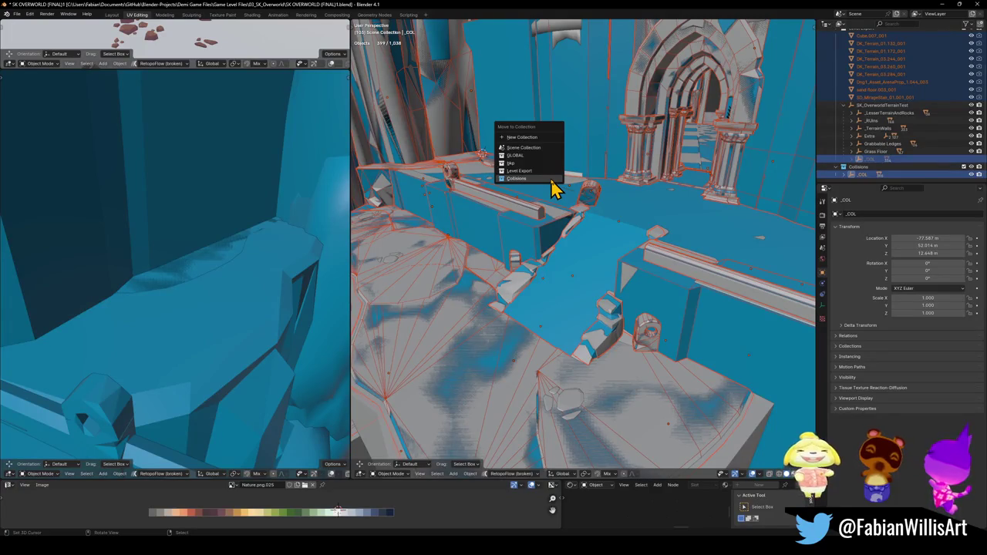
left_click(551, 180)
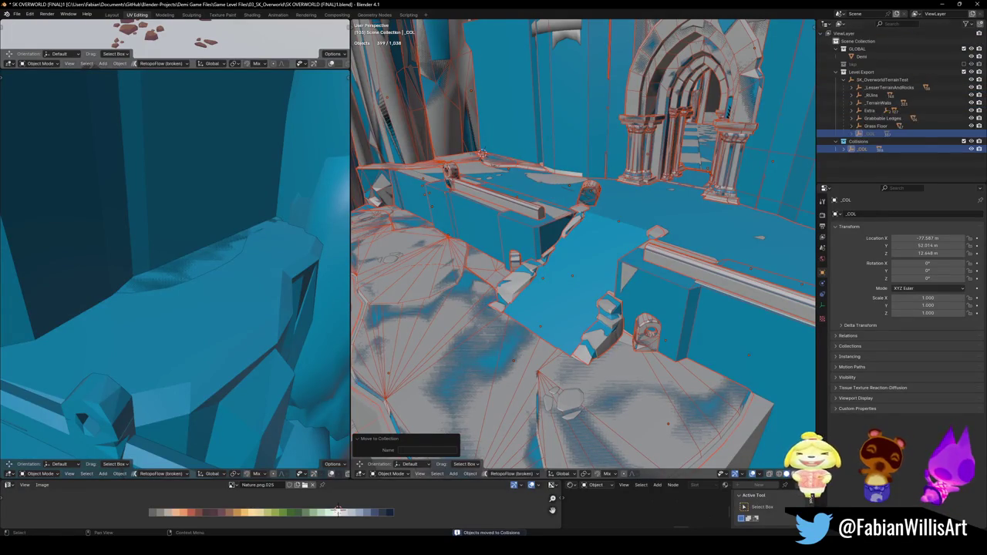
Move the _COL empty into Level Export, collapse Collisions, and save the file
left_click(872, 133)
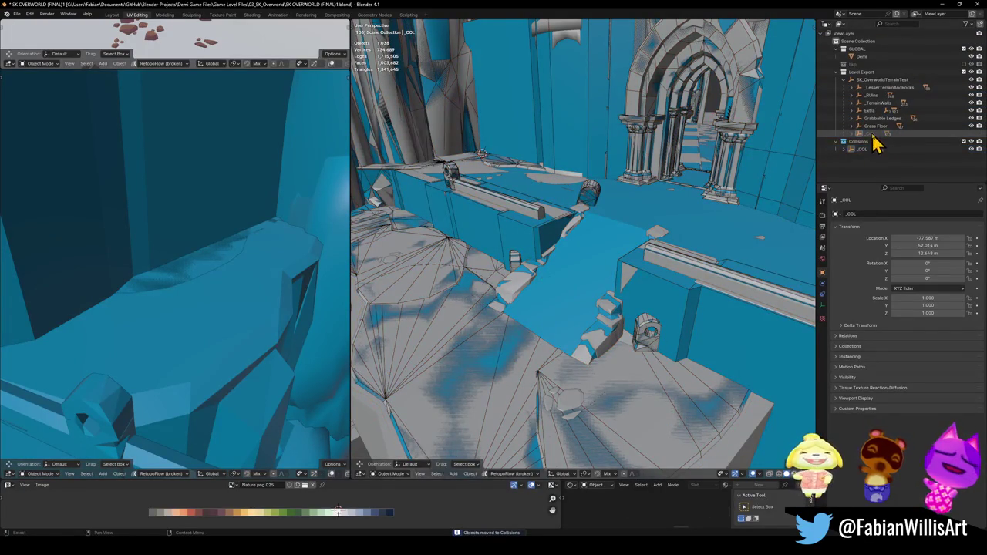
key("m")
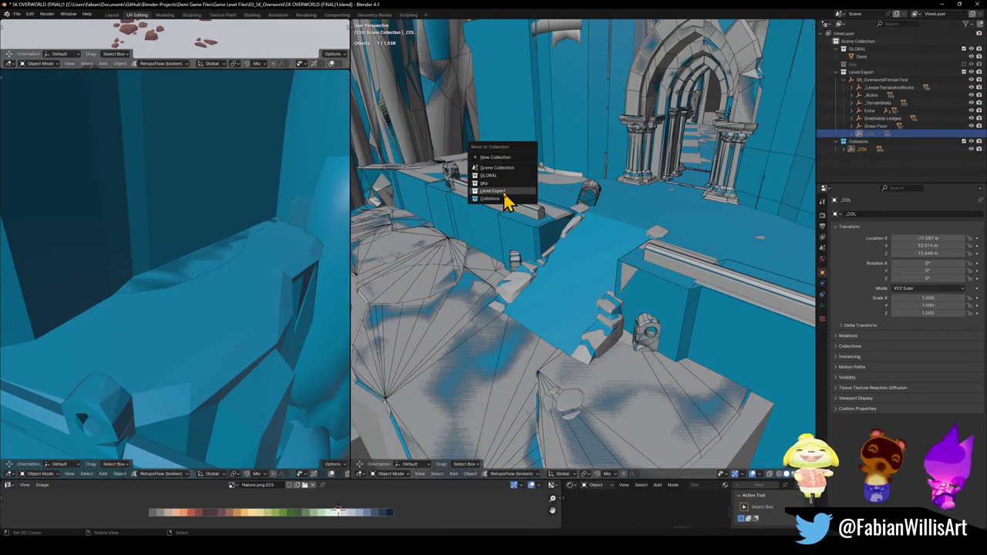
left_click(505, 201)
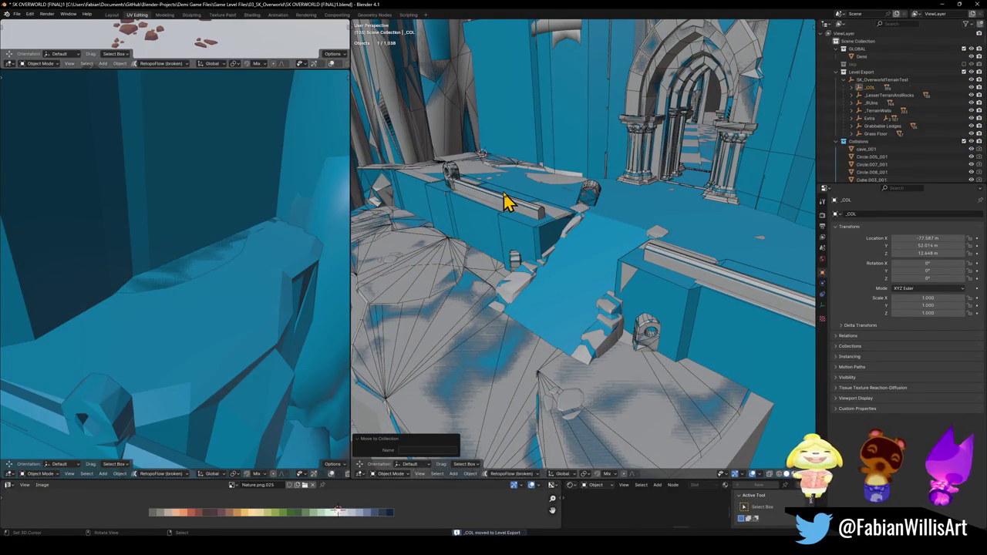
left_click(837, 142)
key("ctrl+s")
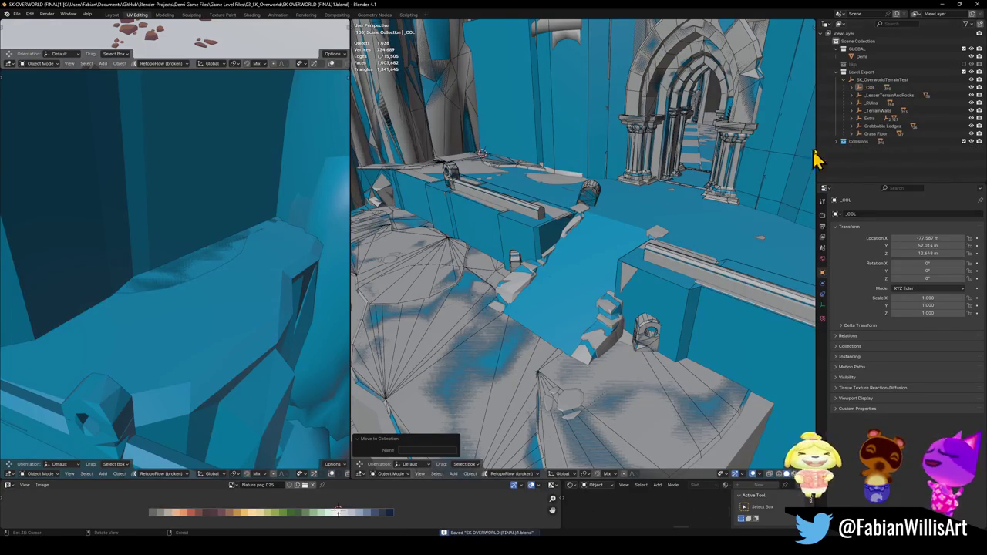
left_click(916, 80)
Orbit and zoom around the archway walkway to inspect its collision meshes
mouse_move(512, 149)
left_mouse_down()
mouse_move(574, 231)
mouse_move(598, 321)
left_mouse_up()
scroll(657, 242, "up", 10)
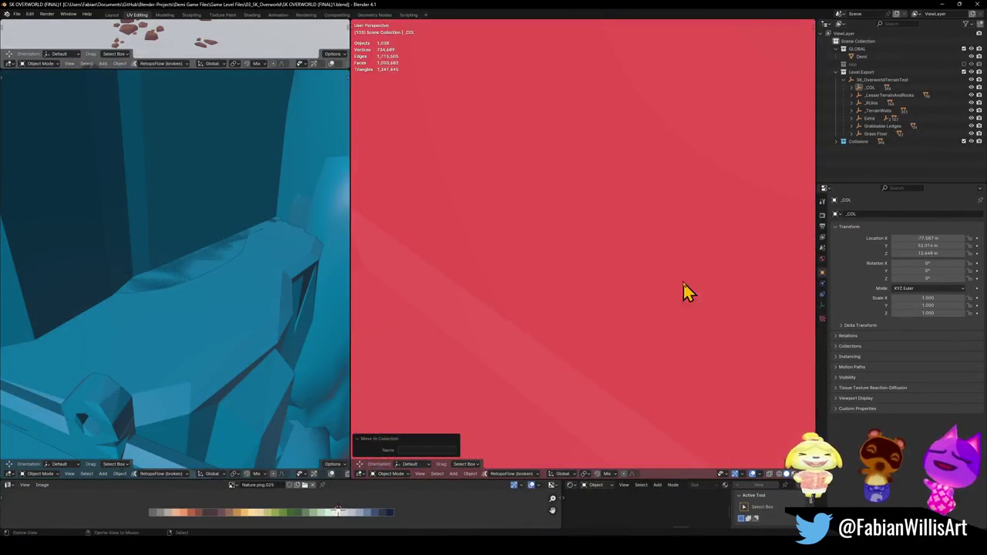
mouse_move(687, 292)
left_mouse_down()
mouse_move(632, 282)
mouse_move(474, 297)
mouse_move(560, 251)
left_mouse_up()
scroll(565, 208, "up", 10)
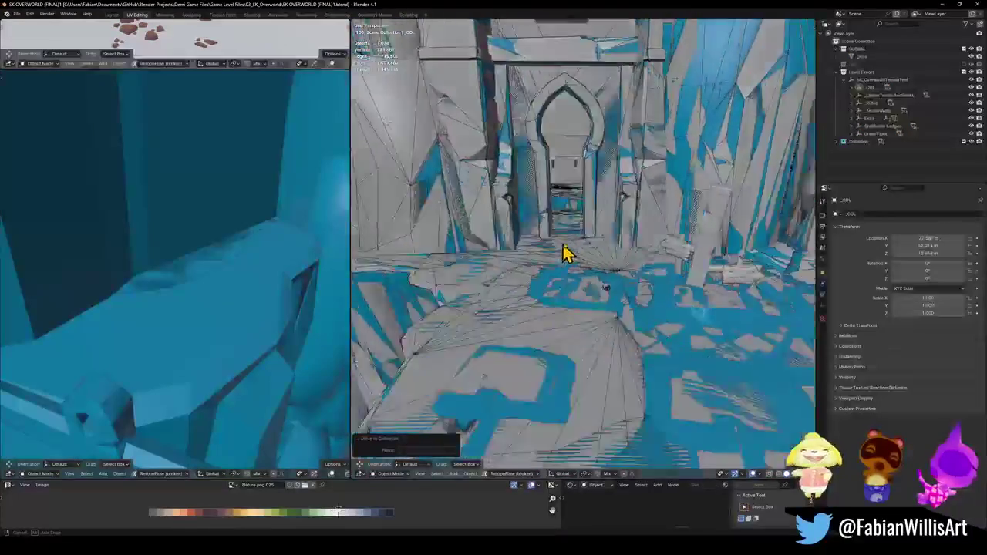
left_click_drag(566, 252, 494, 254)
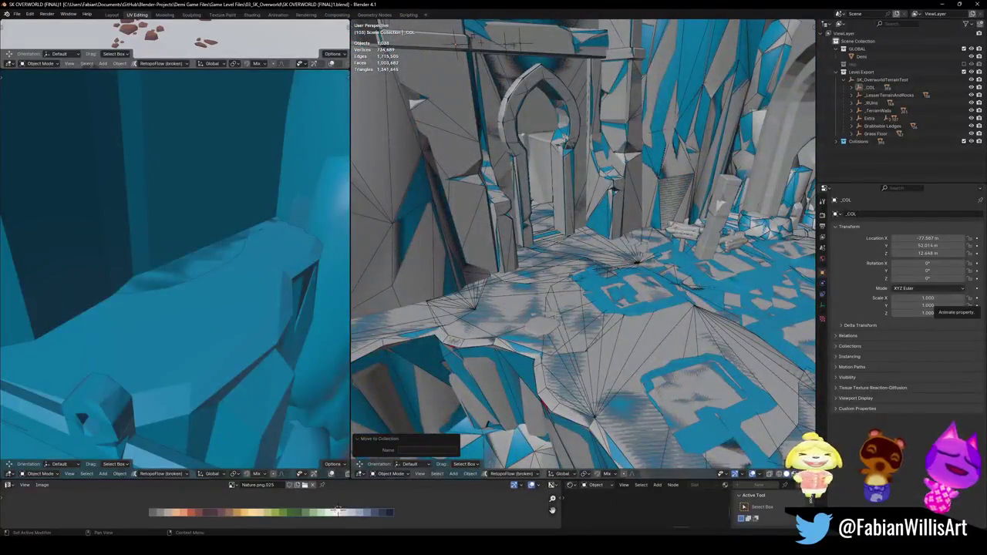
Launch Where Winds Meet from a Windows search for 'where winds meet'
key("super")
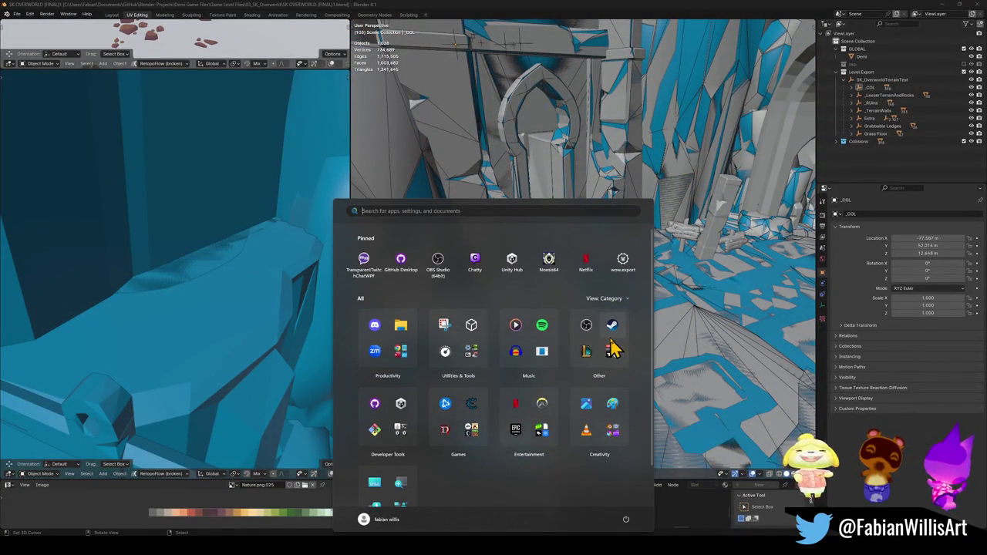
type("where winds meet")
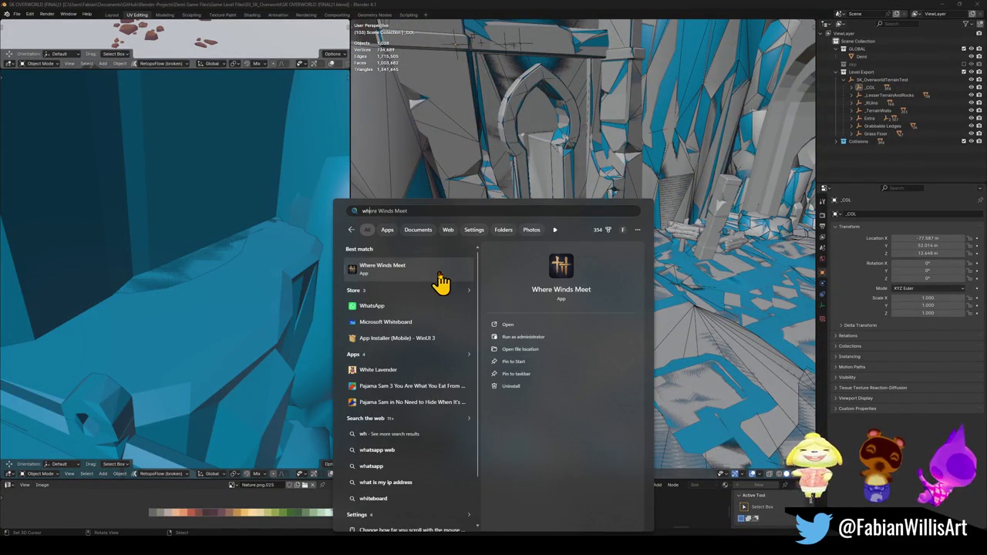
left_click(440, 282)
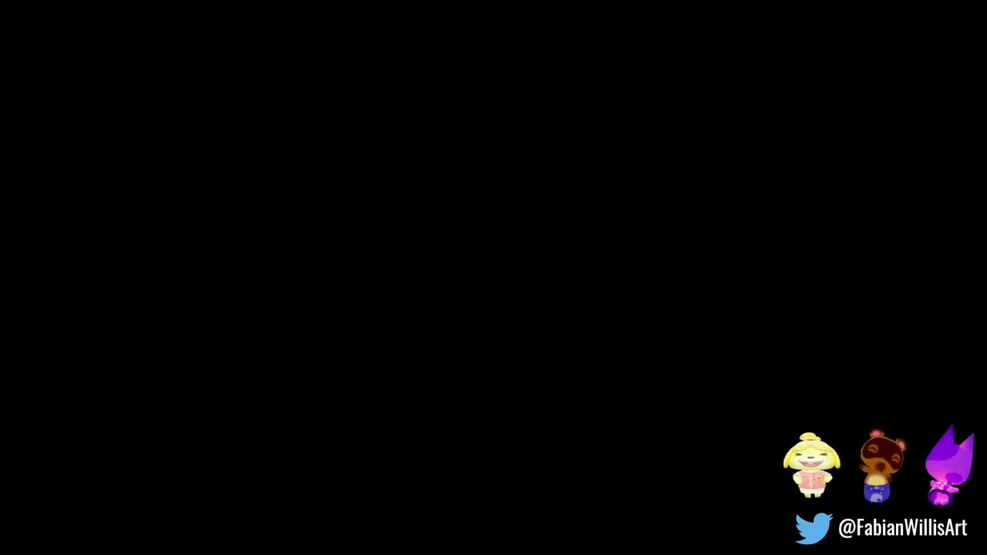
Press Escape in Where Winds Meet to start reaching the settings
key("Escape")
key("Escape")
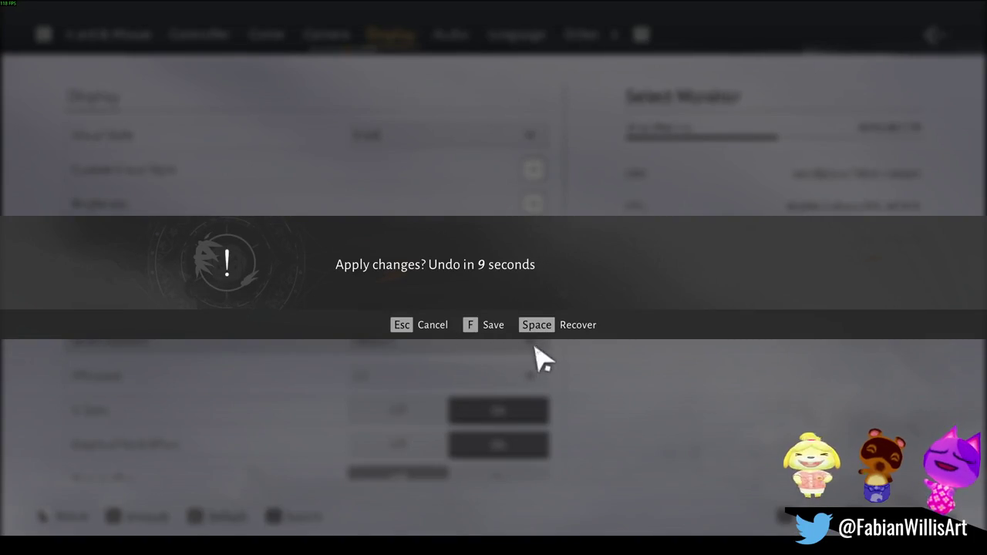
Dismiss the 'Apply changes?' prompt, exit Display settings, and open the in-game shop
key("f")
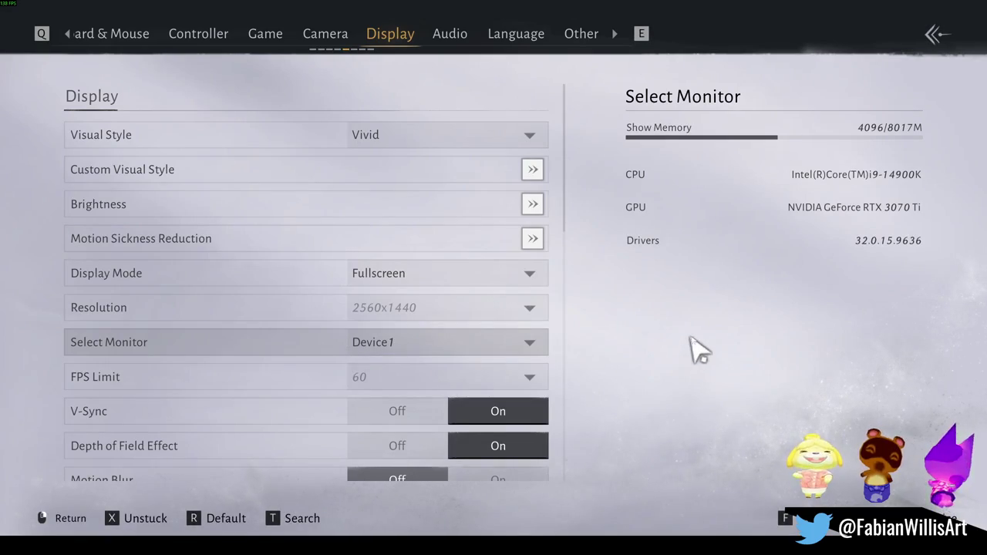
key("Escape")
key("Escape")
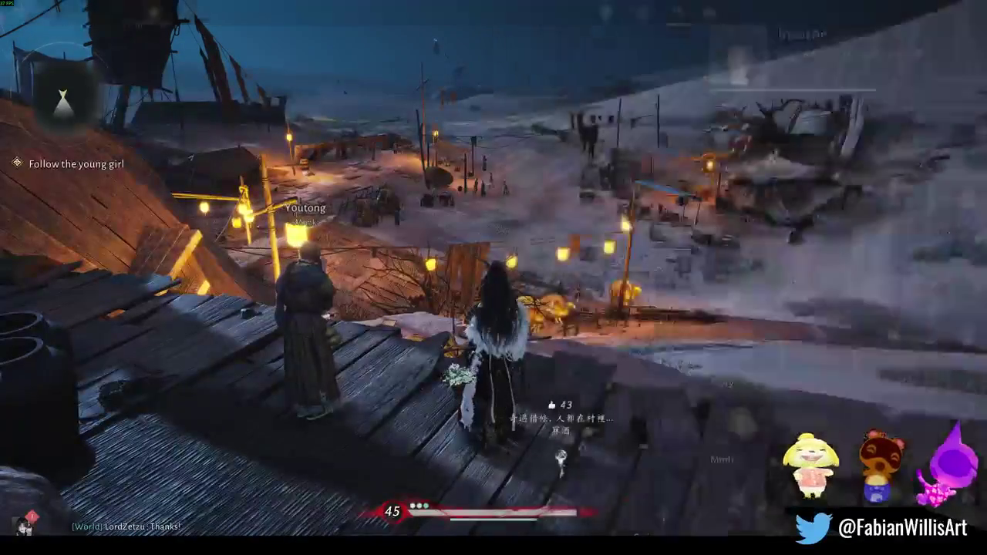
key("Escape")
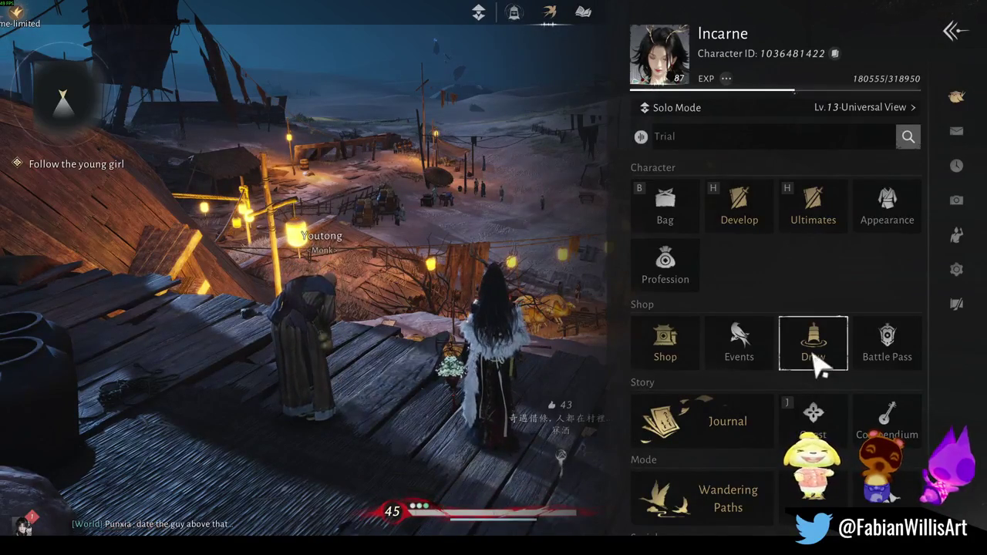
left_click(689, 365)
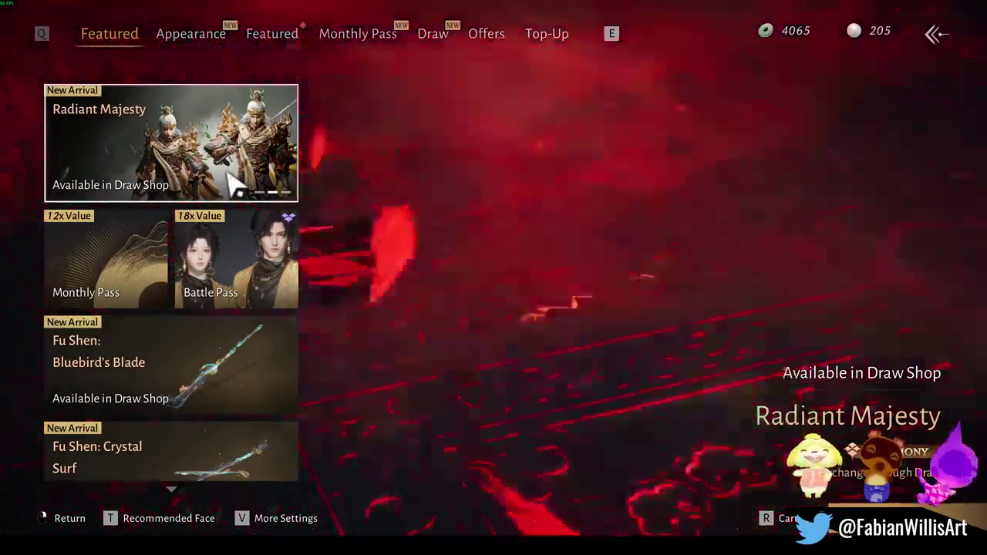
On the Draw page, preview Graceful Fox, Glassy Expanse and Crimson Cloud sets, then open Swallow's Return
left_click(234, 185)
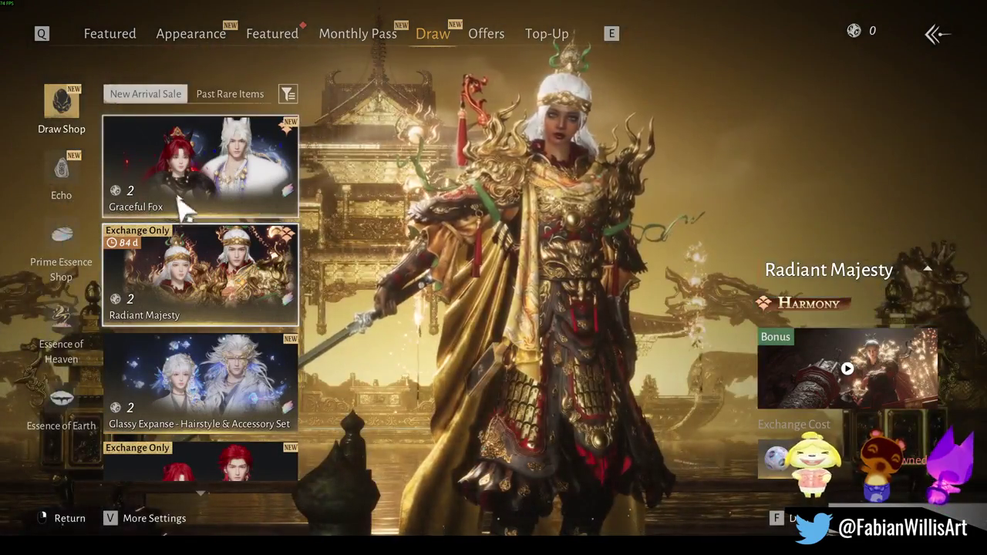
left_click(182, 207)
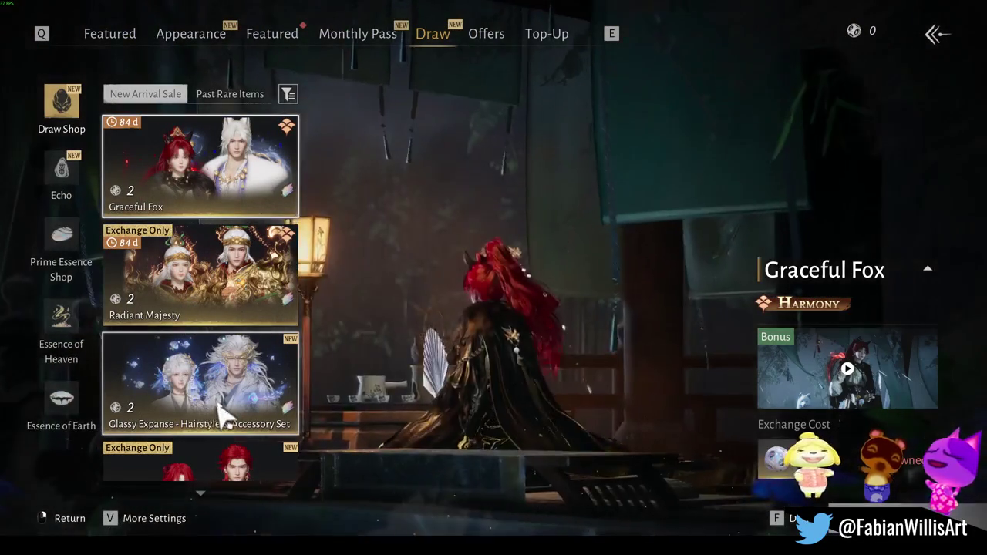
left_click(219, 417)
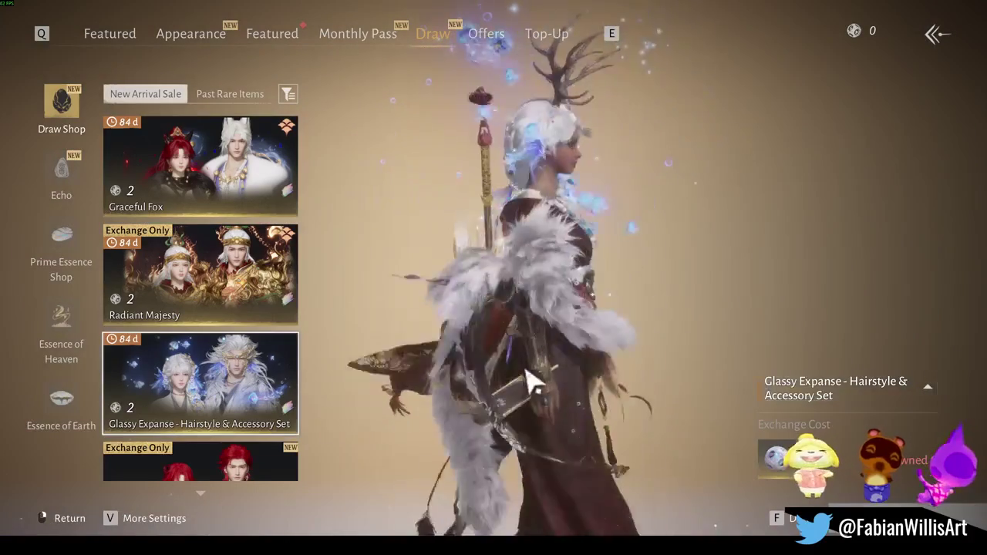
scroll(262, 390, "down", 3)
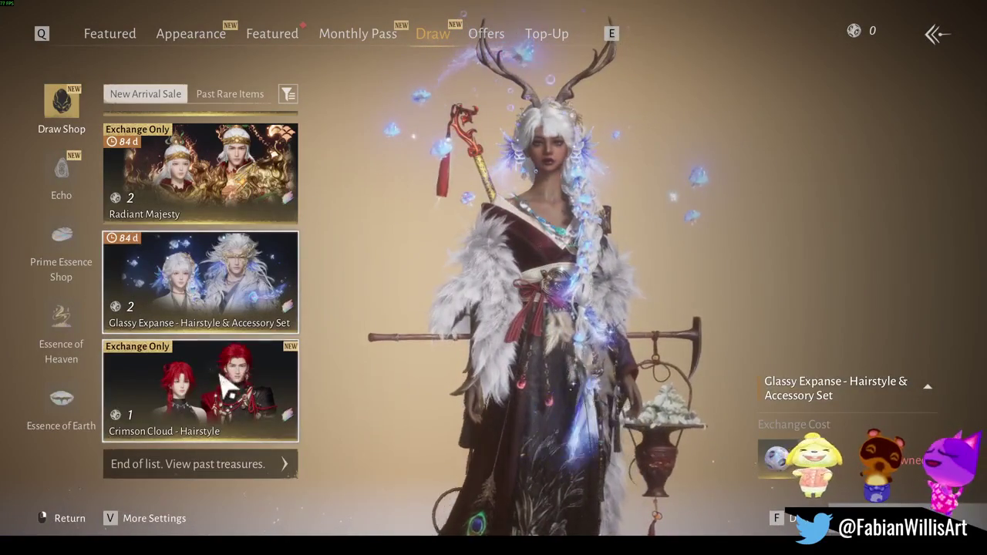
left_click(262, 410)
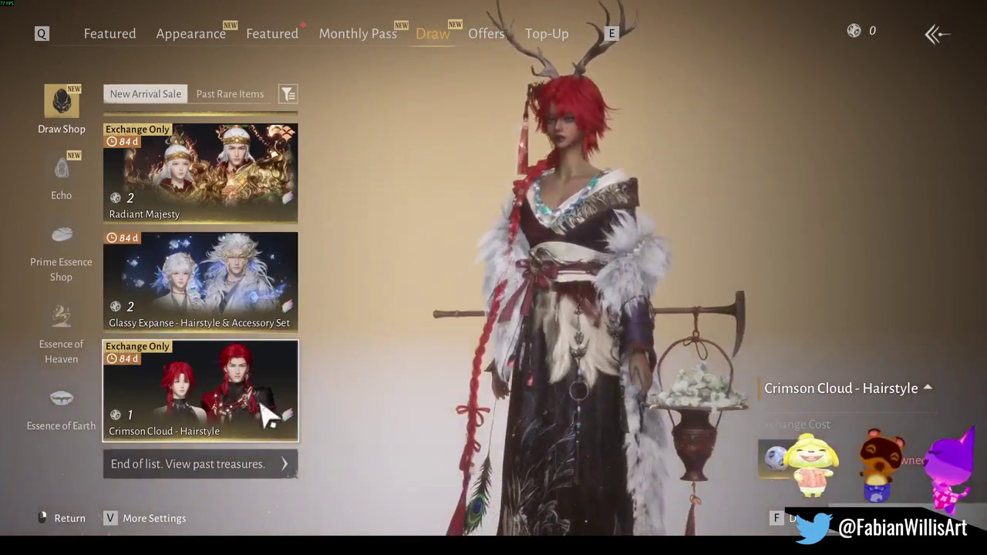
right_click(262, 355)
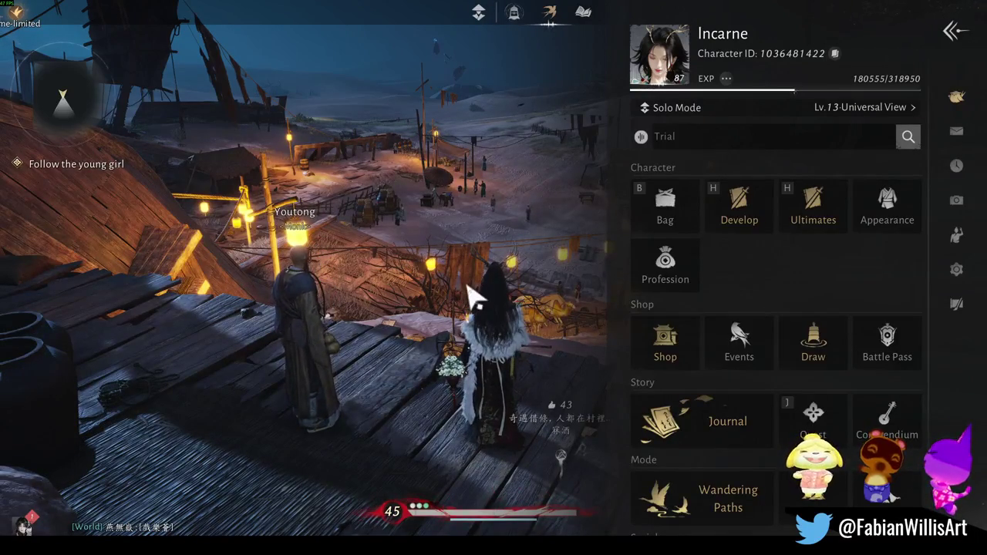
left_click(560, 25)
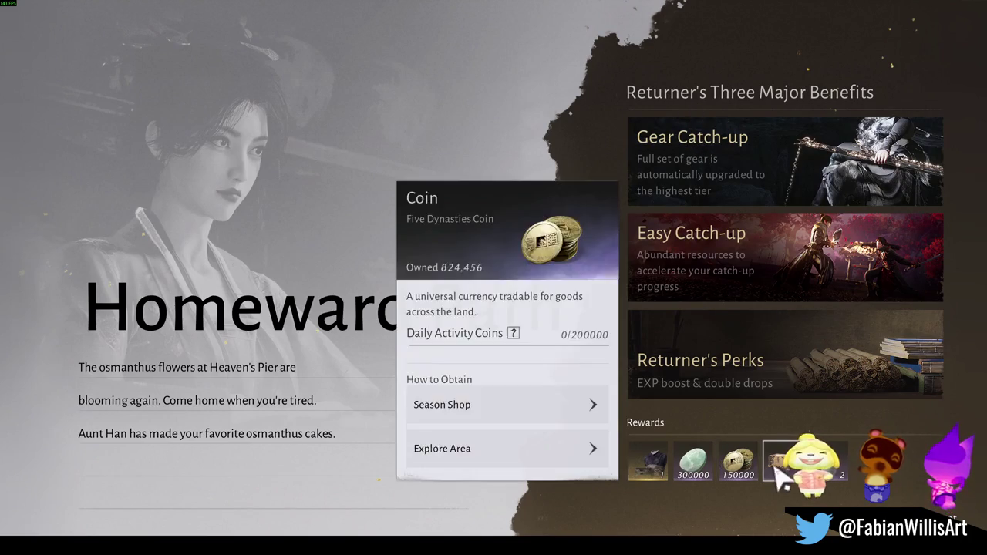
Inspect the Homeward Path reward items, then claim the returner rewards
mouse_move(790, 472)
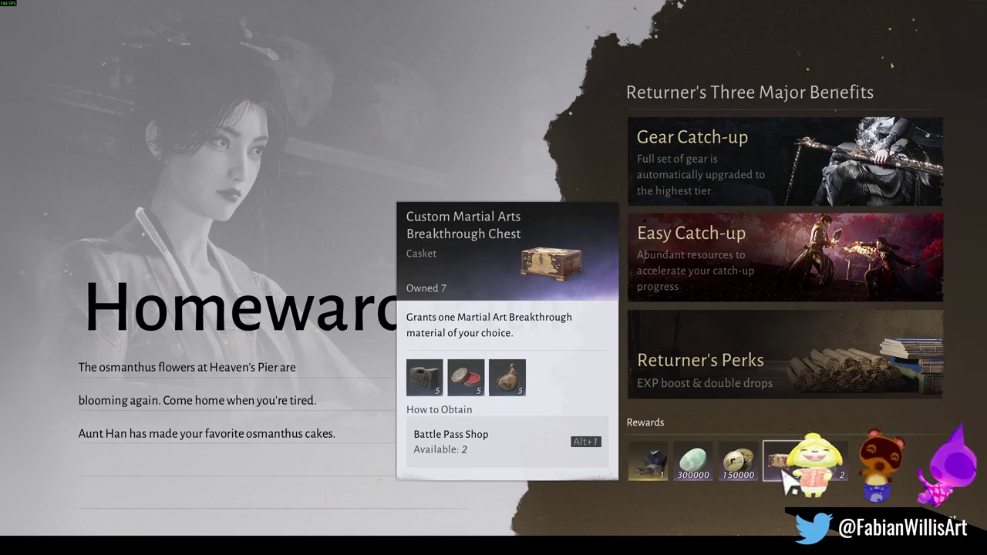
mouse_move(665, 455)
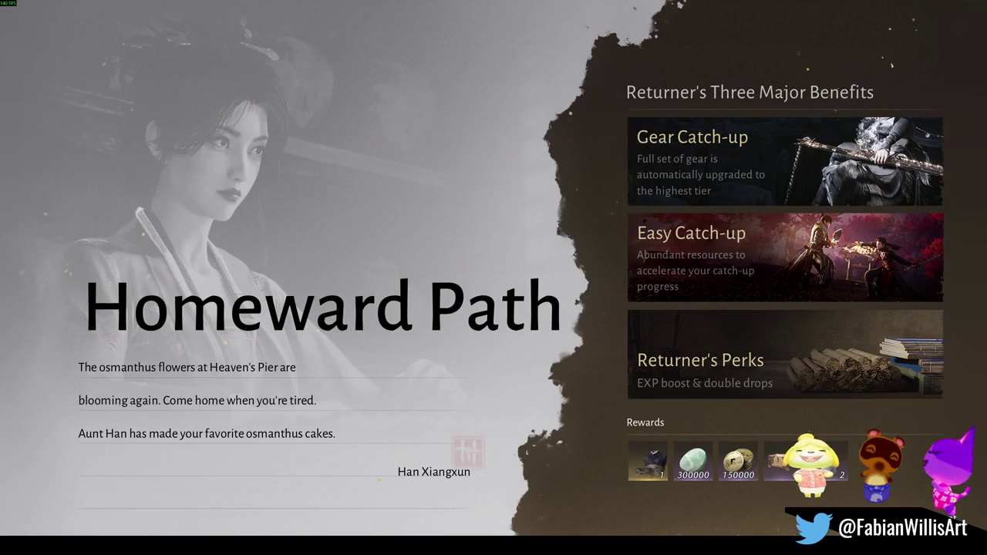
left_click(684, 474)
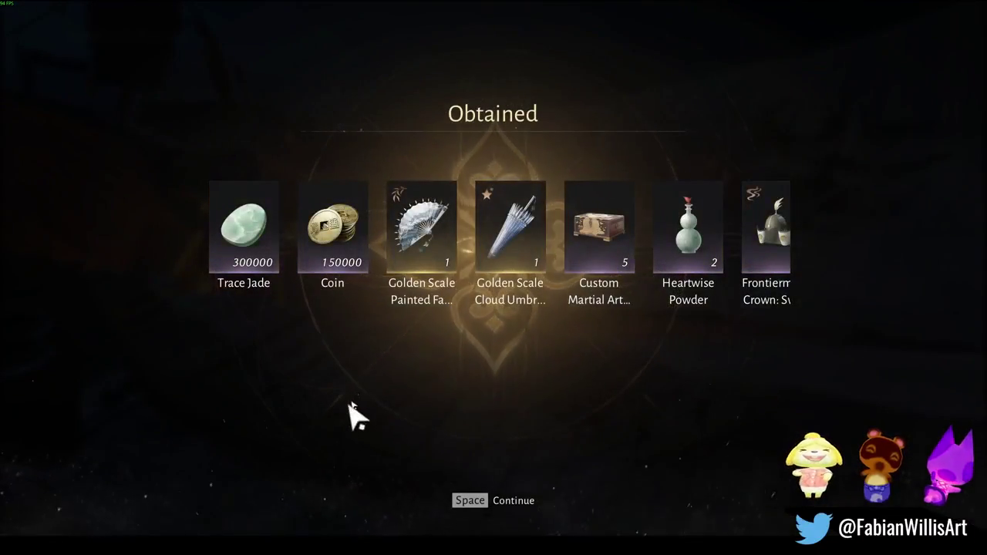
Review the obtained rewards list, close it, and check the 3000 Trace Jade reward
mouse_move(423, 241)
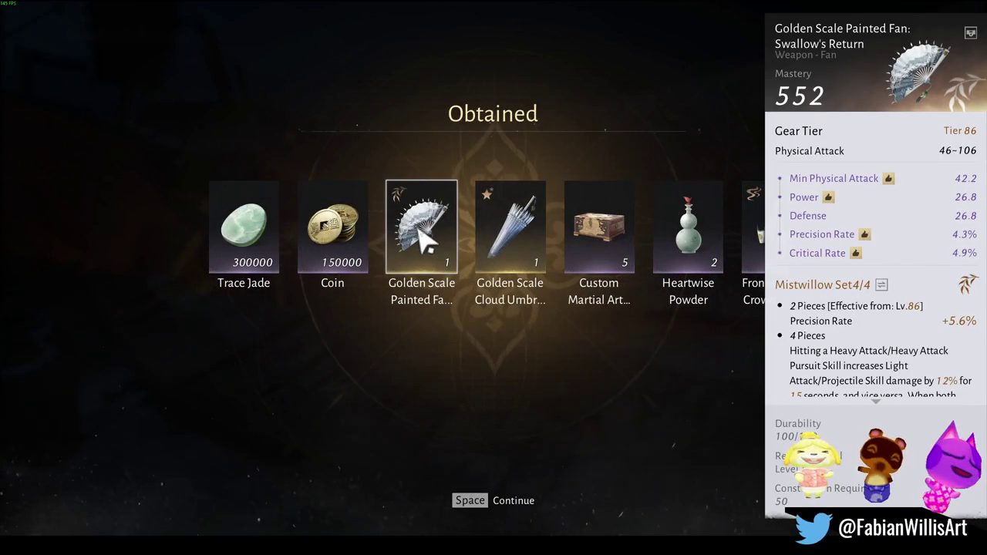
mouse_move(586, 266)
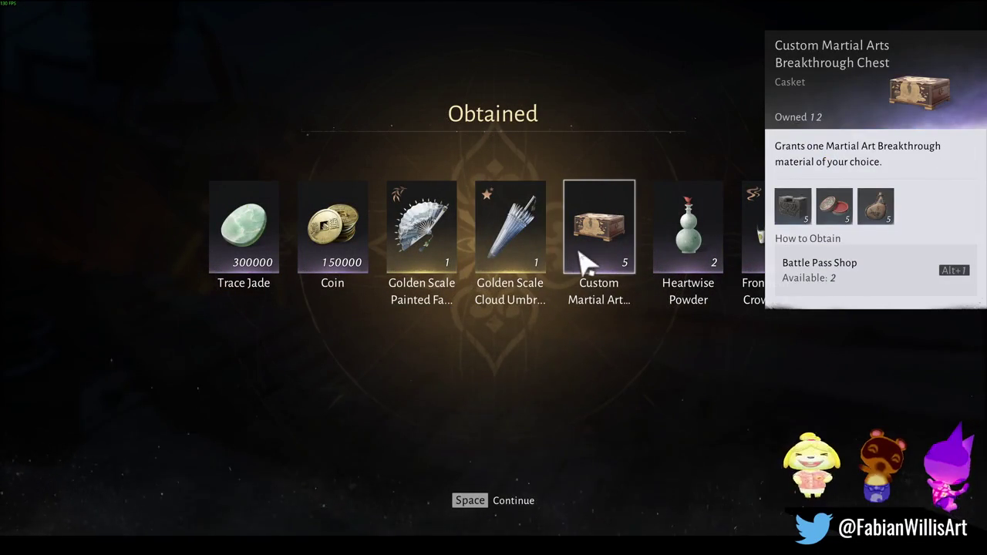
scroll(601, 297, "down", 3)
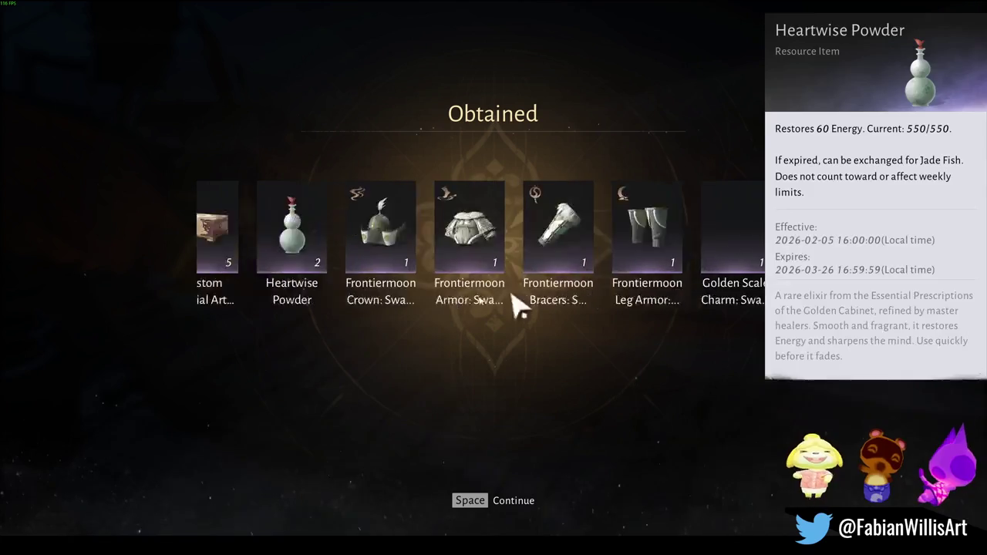
scroll(493, 293, "down", 3)
left_click(502, 516)
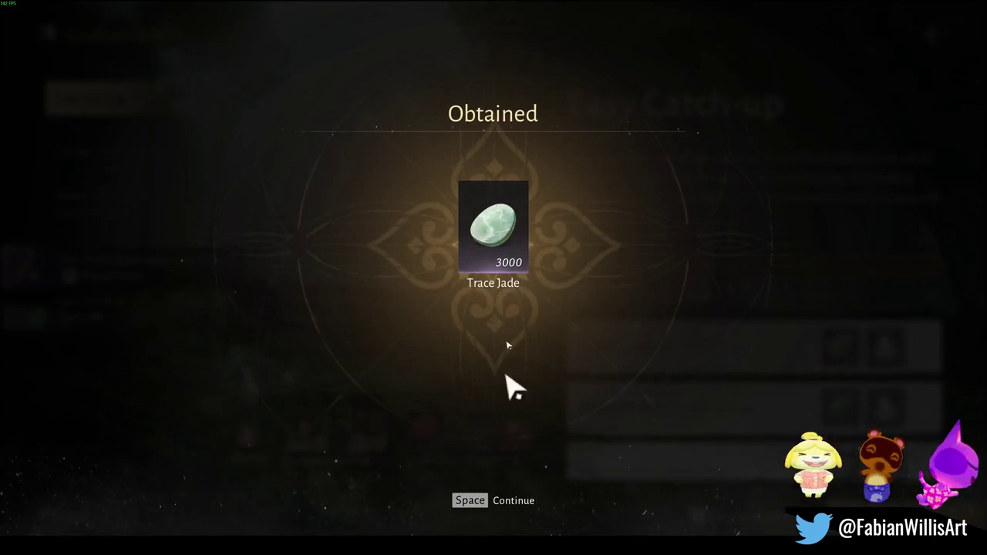
mouse_move(506, 259)
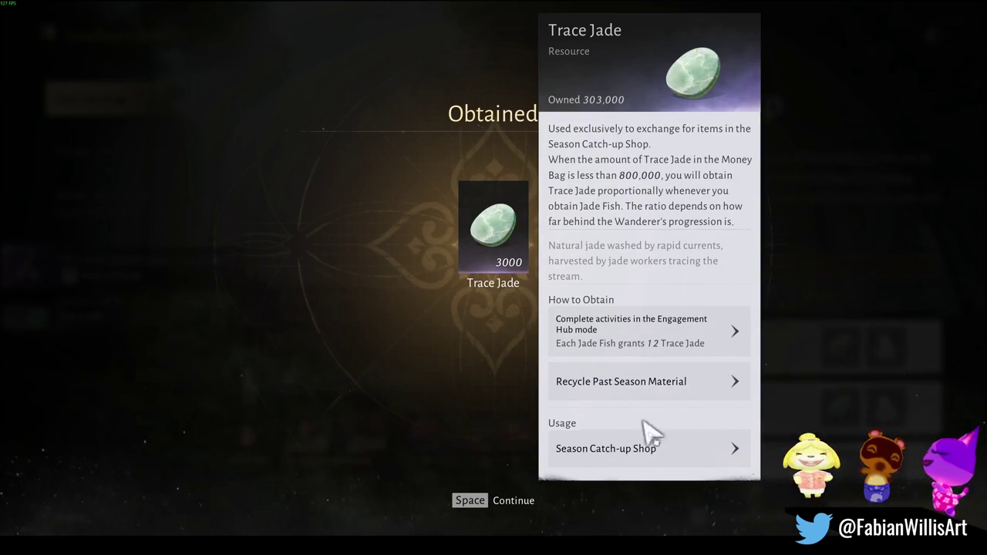
In the Season Catch-up Shop, buy ten Tier 86 Gear Chests at maximum quantity
left_click(678, 458)
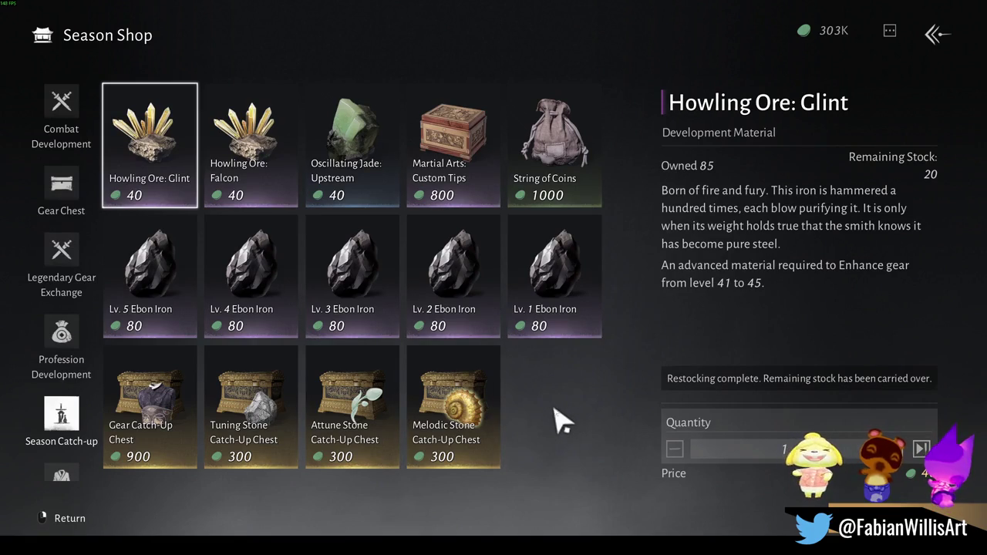
scroll(87, 411, "down", 1)
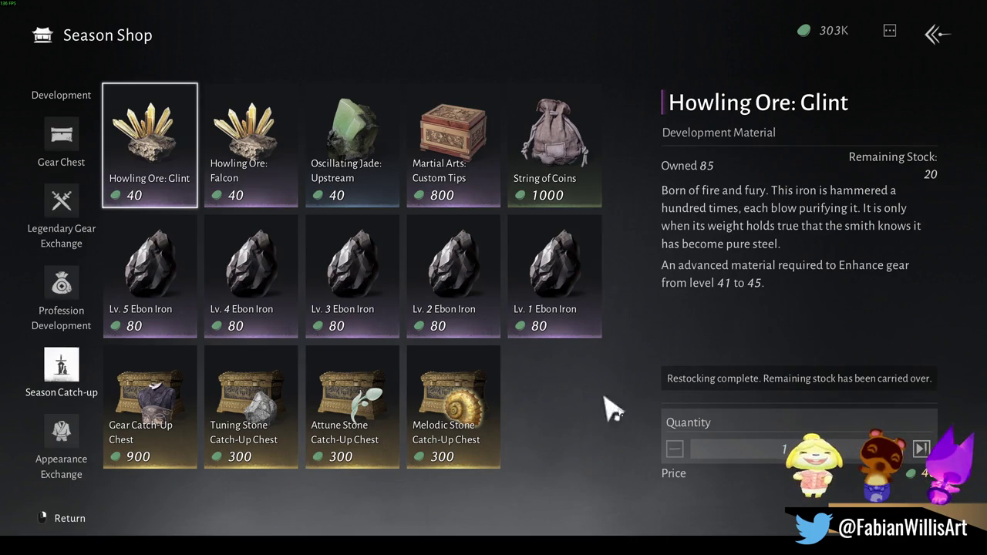
left_click(73, 158)
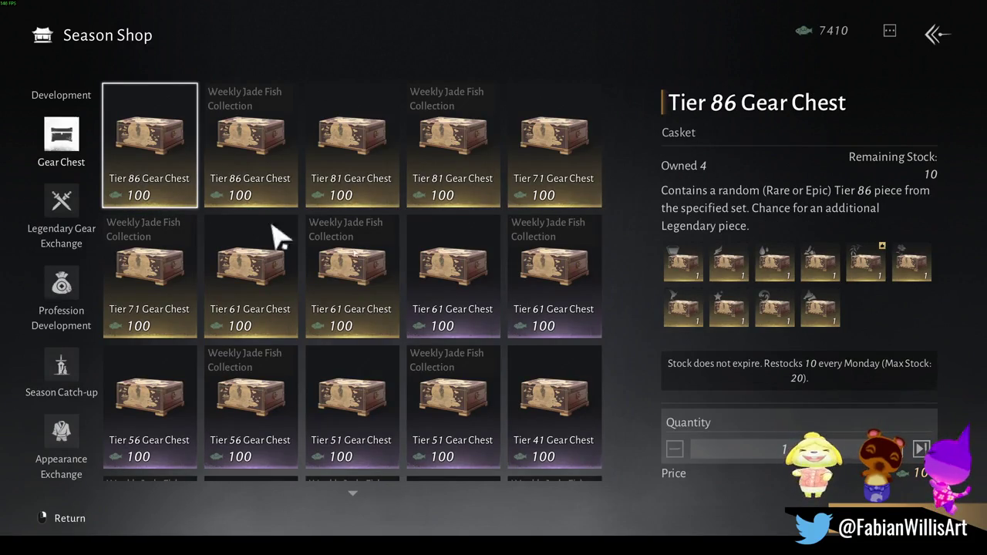
left_click(922, 449)
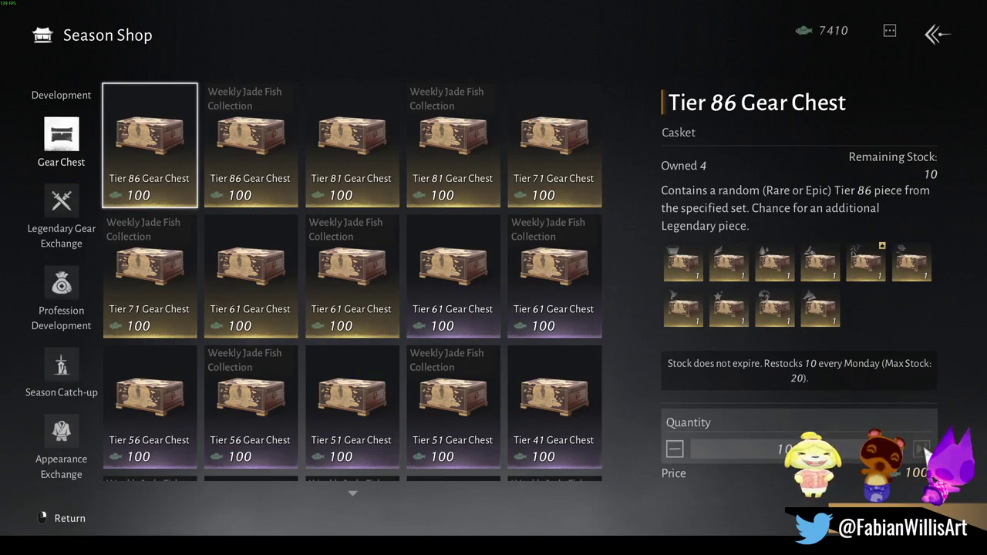
left_click(745, 520)
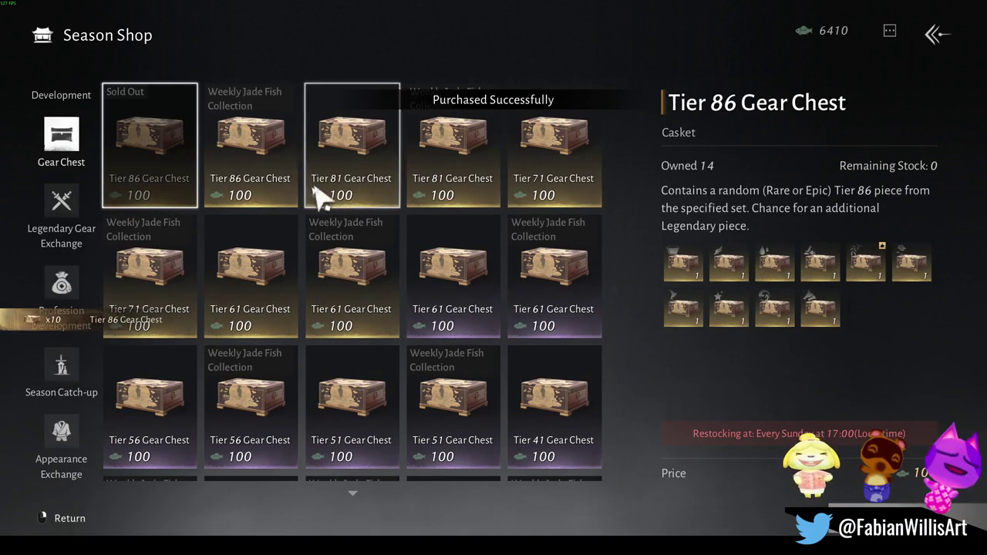
Browse Legendary Gear Exchange, Profession Development and Appearance Exchange, then leave the shop and dismiss the notice
left_click(248, 198)
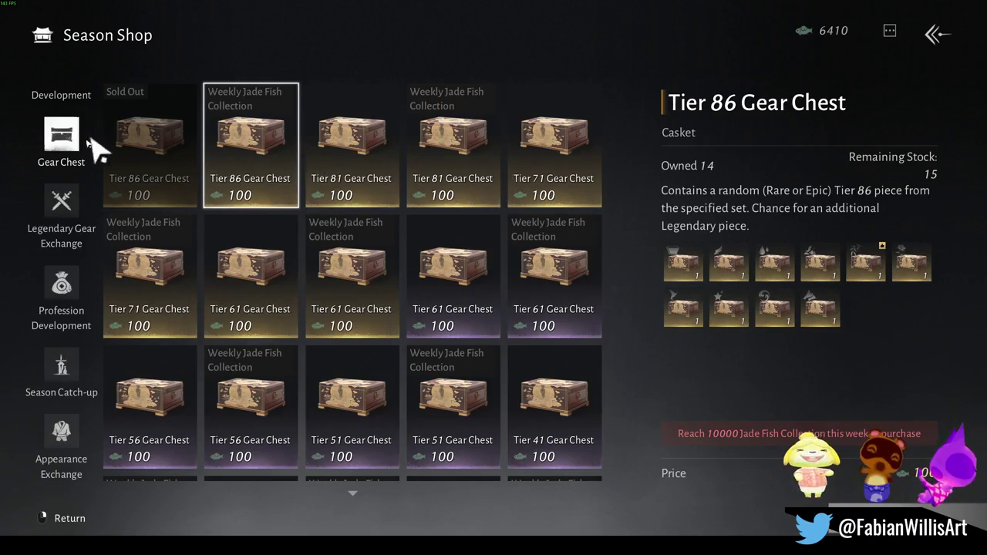
left_click(76, 208)
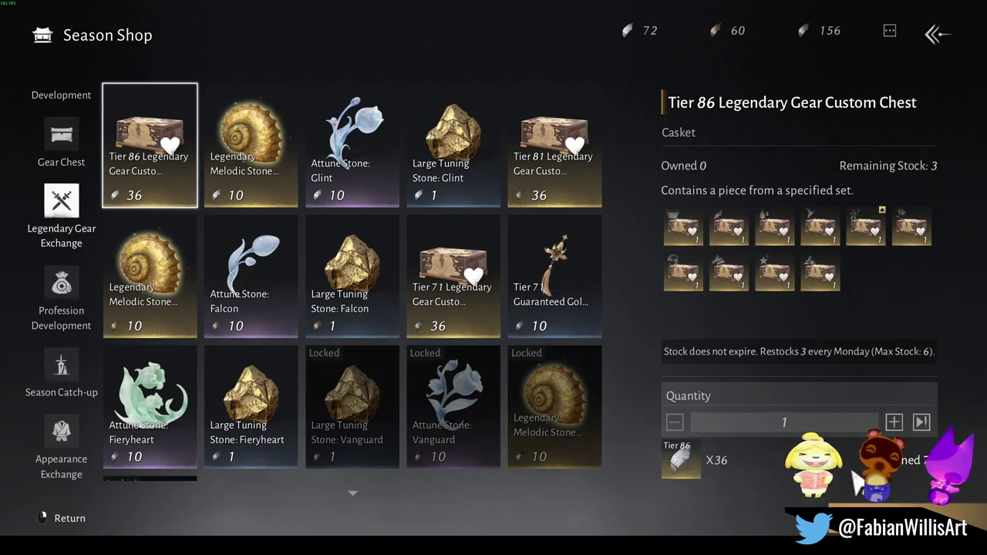
left_click(920, 422)
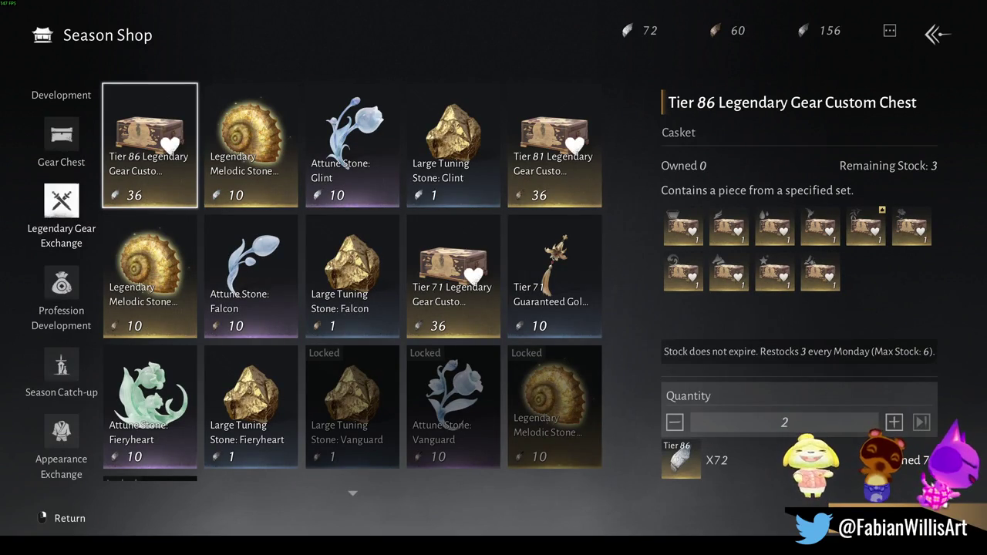
left_click(62, 287)
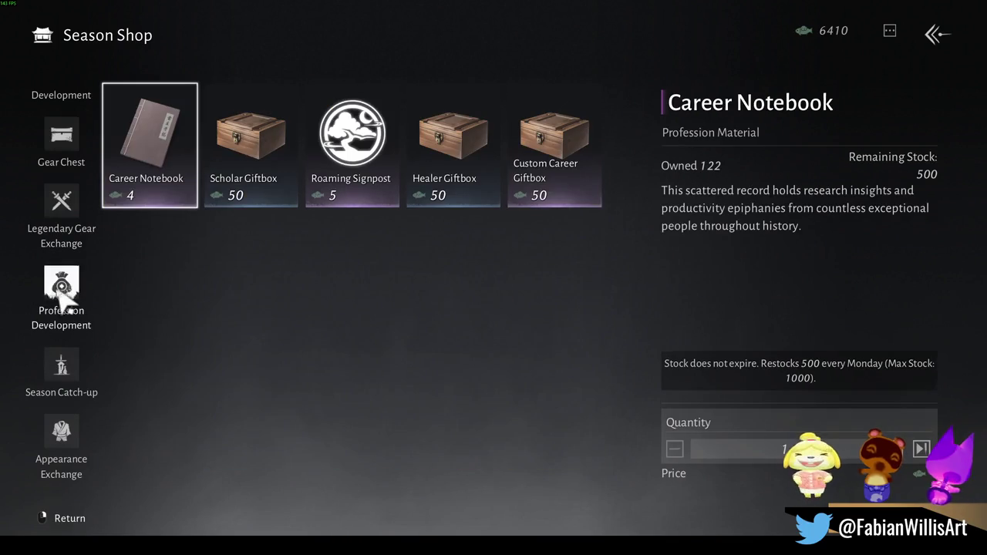
left_click(62, 366)
left_click(60, 431)
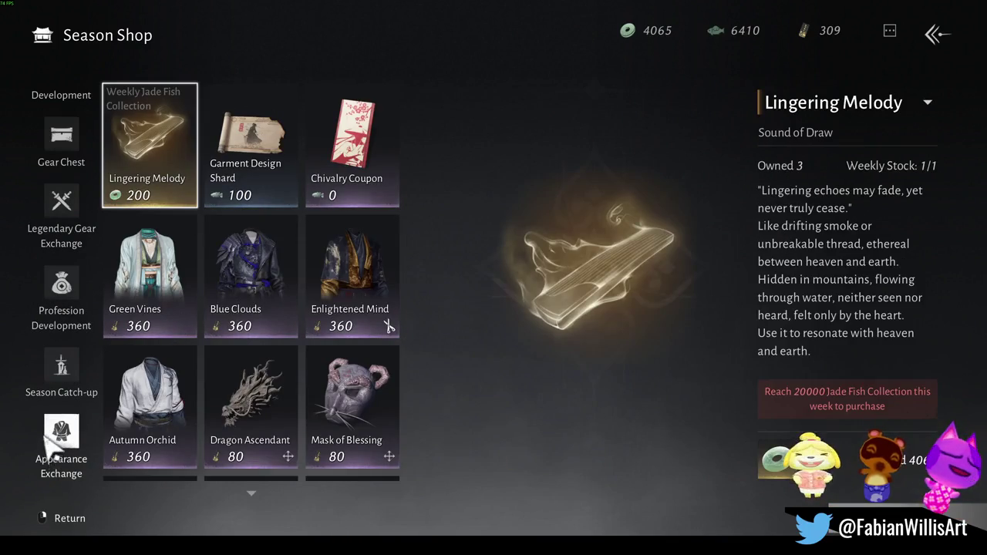
left_click(62, 364)
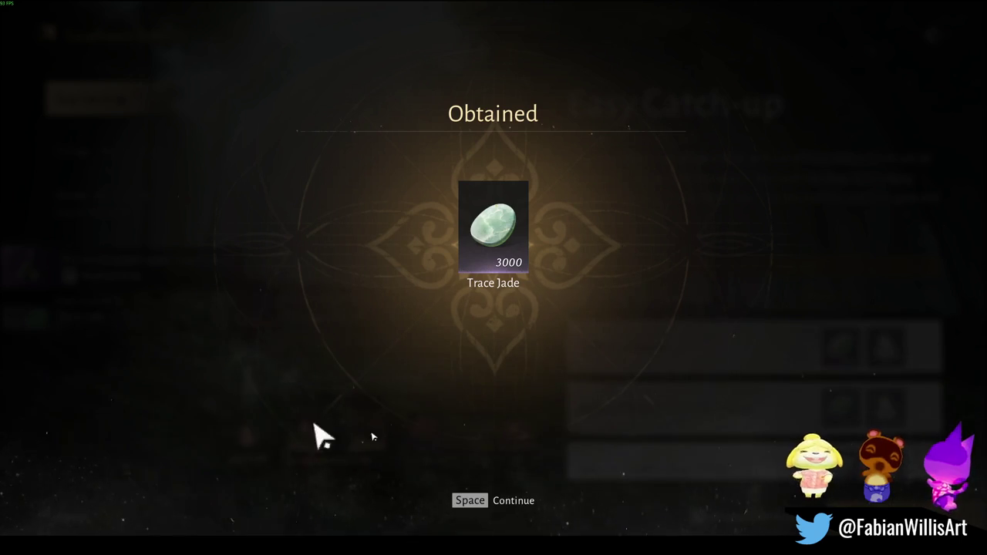
left_click(524, 511)
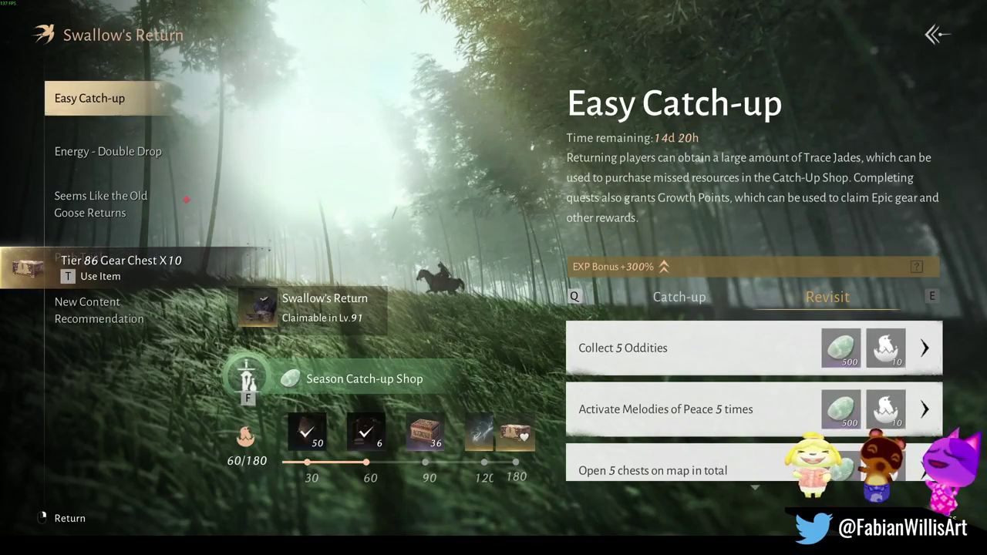
Claim the Easy Catch-up rewards and Old Goose Returns Day 01 reward of 50, then open Wandering Paths
left_click(366, 432)
key("space")
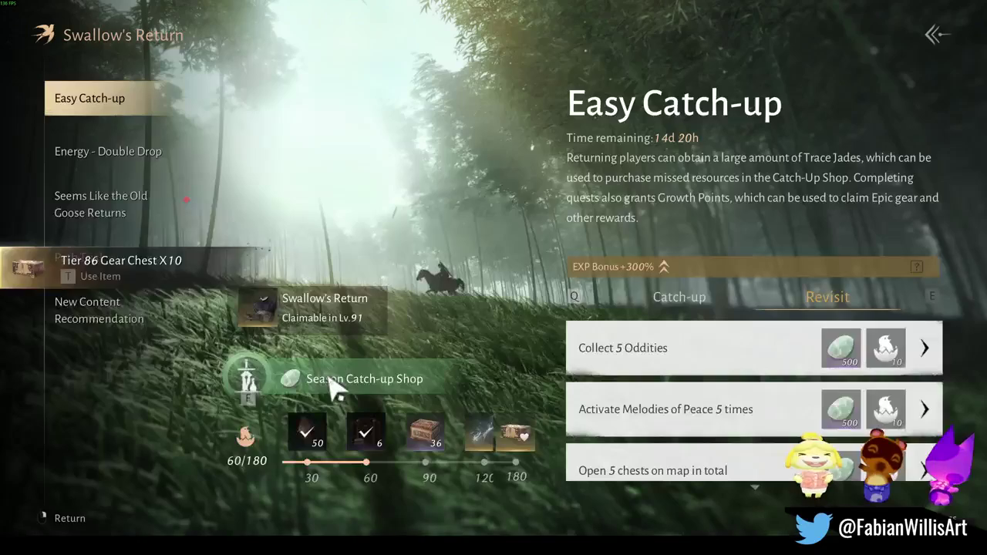
left_click(93, 216)
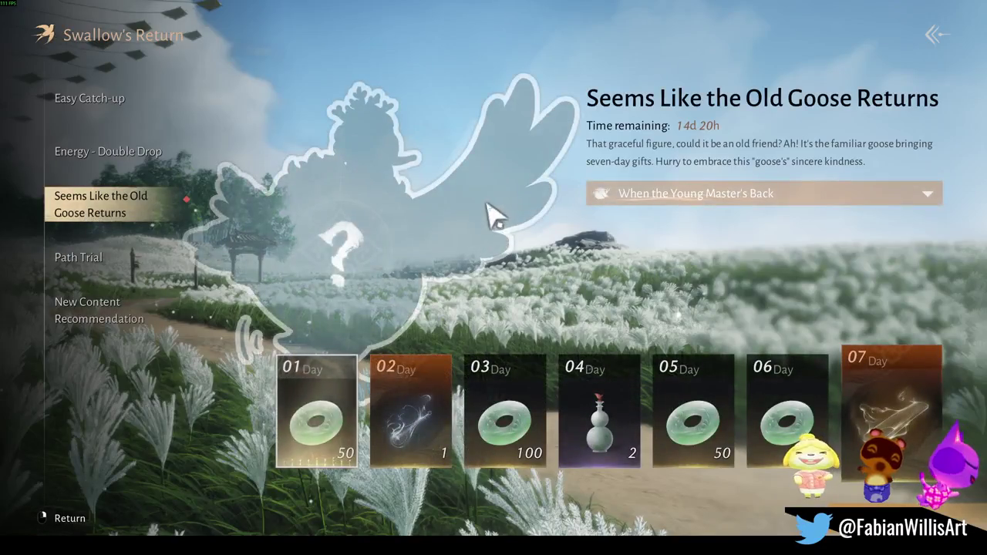
left_click(494, 214)
left_click(223, 385)
key("Escape")
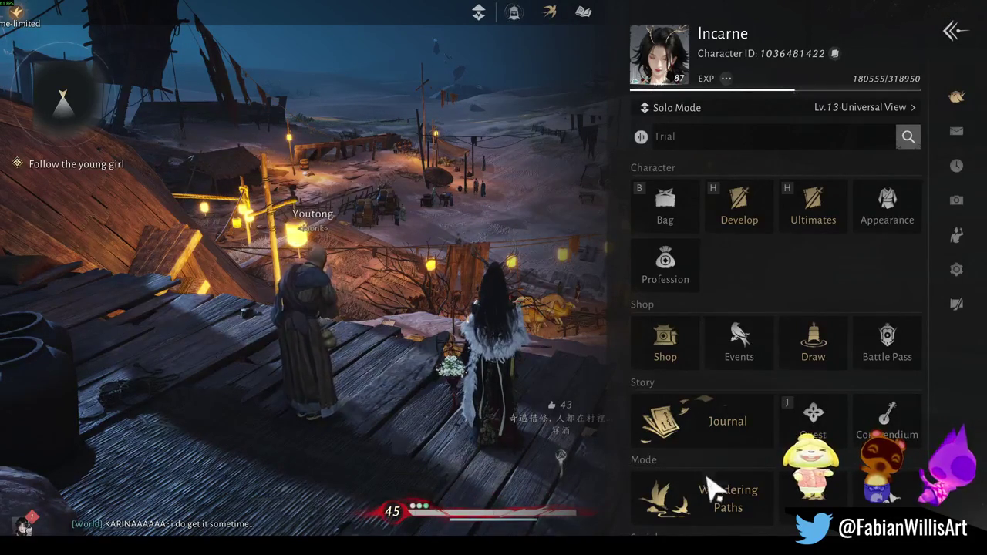
left_click(703, 509)
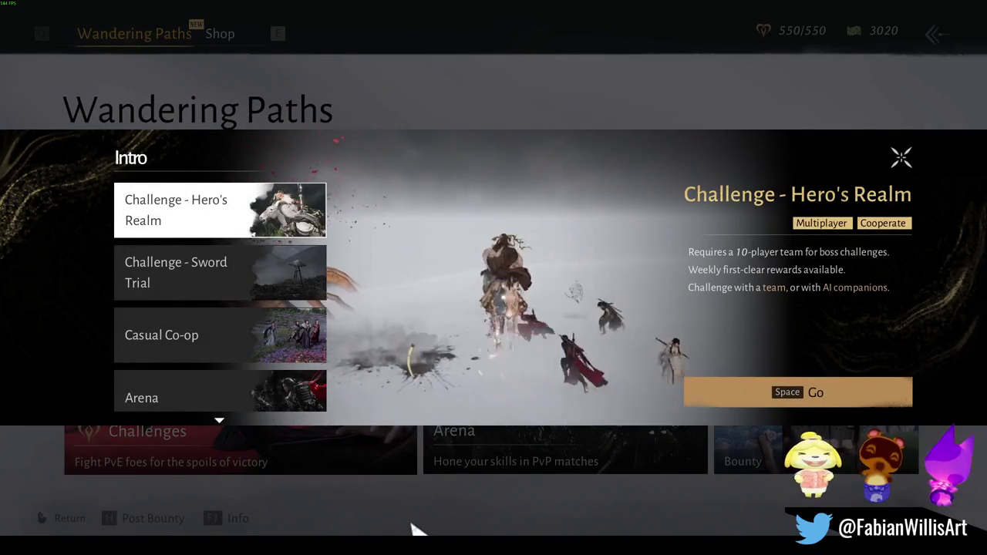
Compare the Sword Trial, Casual Co-op and Trials mode details in Wandering Paths
left_click(271, 282)
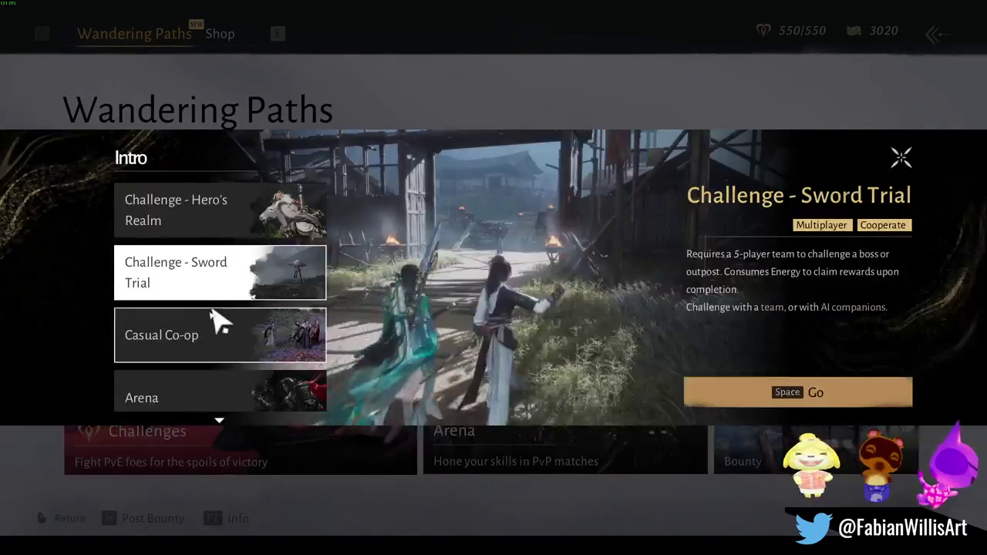
left_click(239, 354)
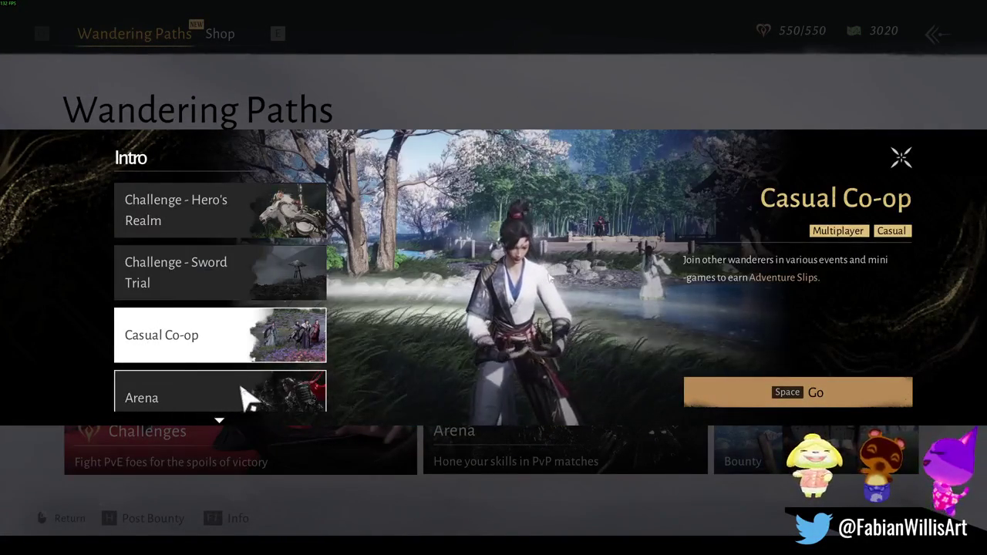
scroll(243, 393, "down", 3)
left_click(251, 340)
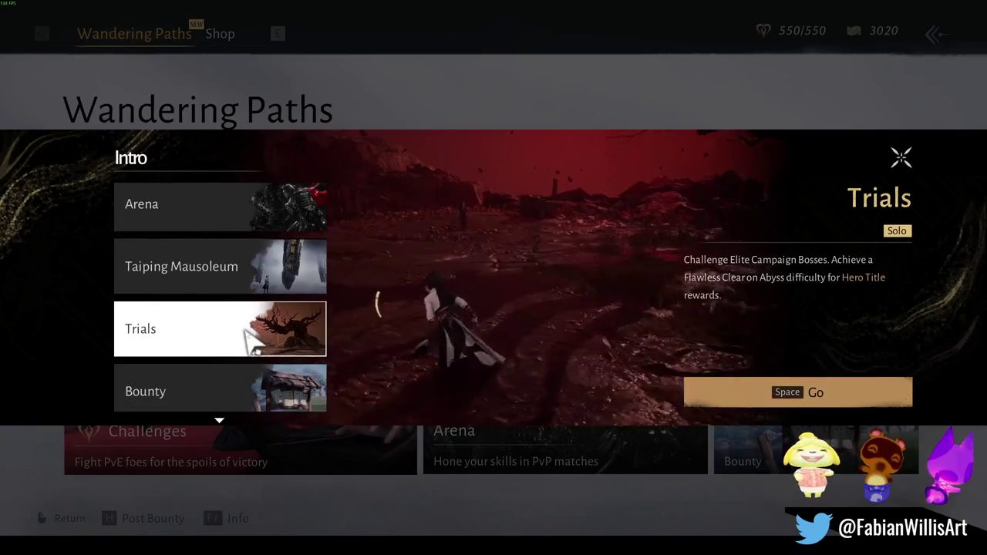
scroll(248, 340, "up", 3)
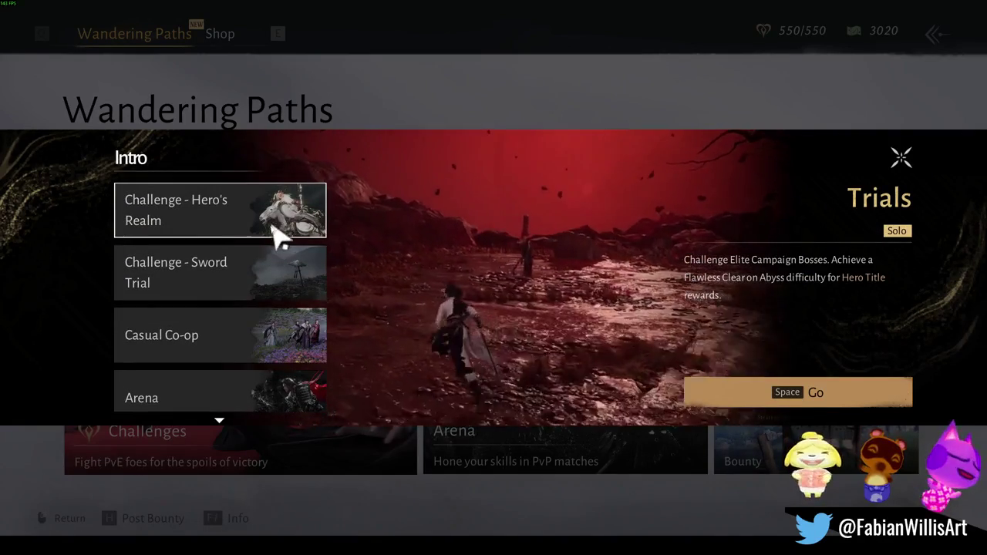
Enter the Trials list and look over the Kaifeng Gilded Lament and Cat Emperor bosses
left_click(800, 392)
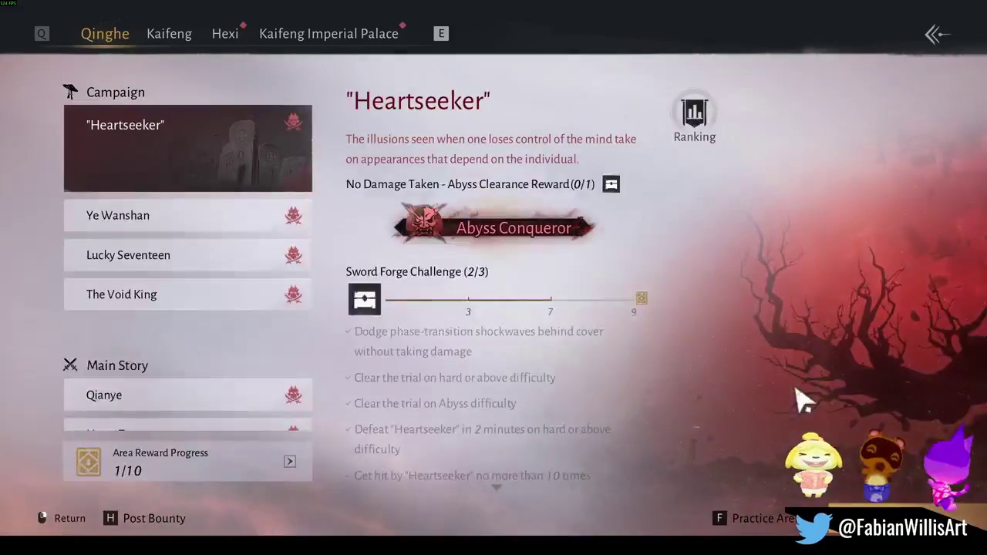
scroll(173, 355, "down", 3)
scroll(185, 371, "down", 3)
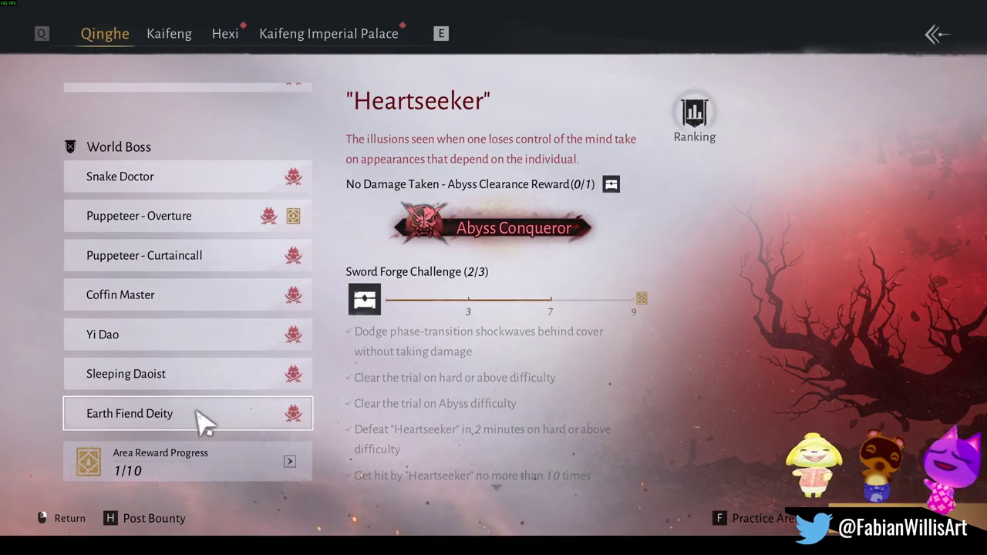
left_click(303, 34)
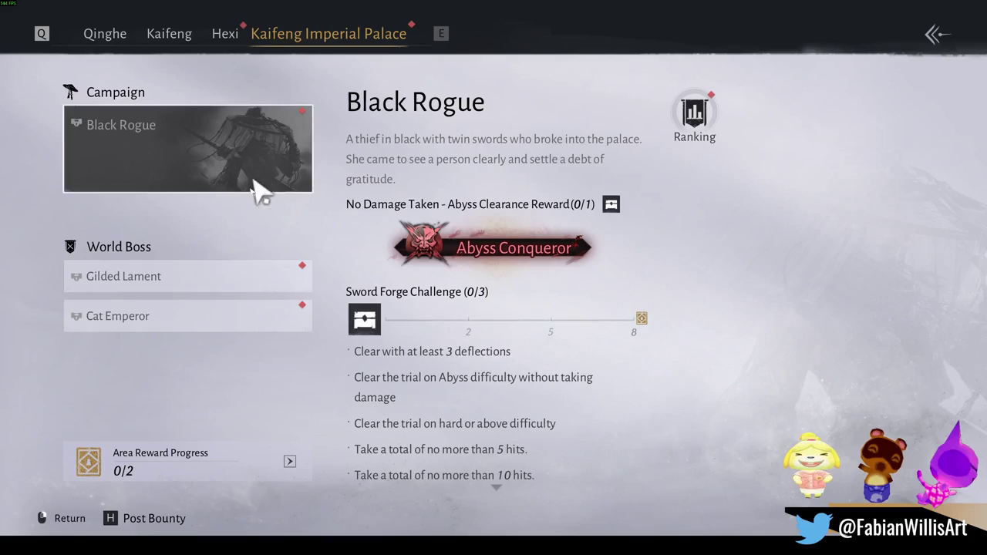
left_click(243, 282)
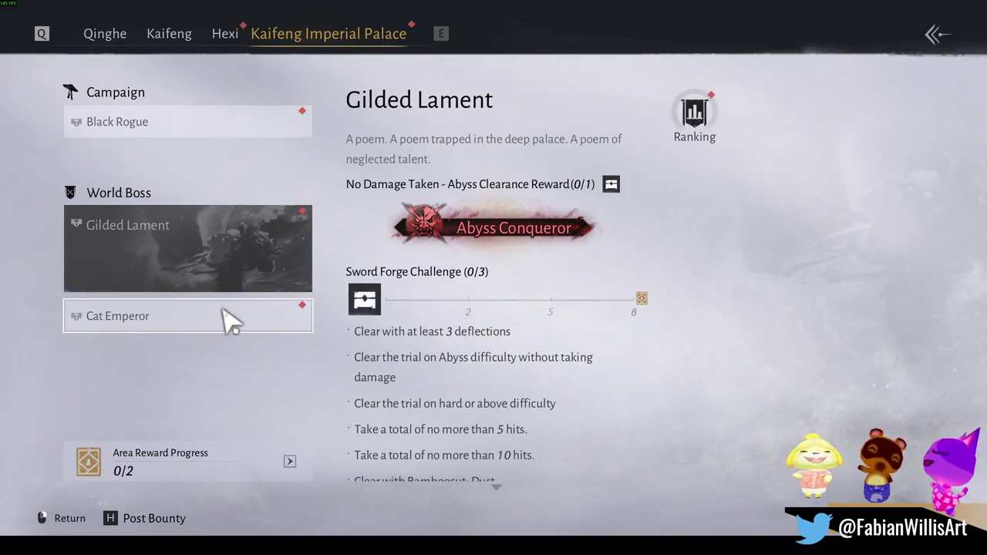
left_click(231, 324)
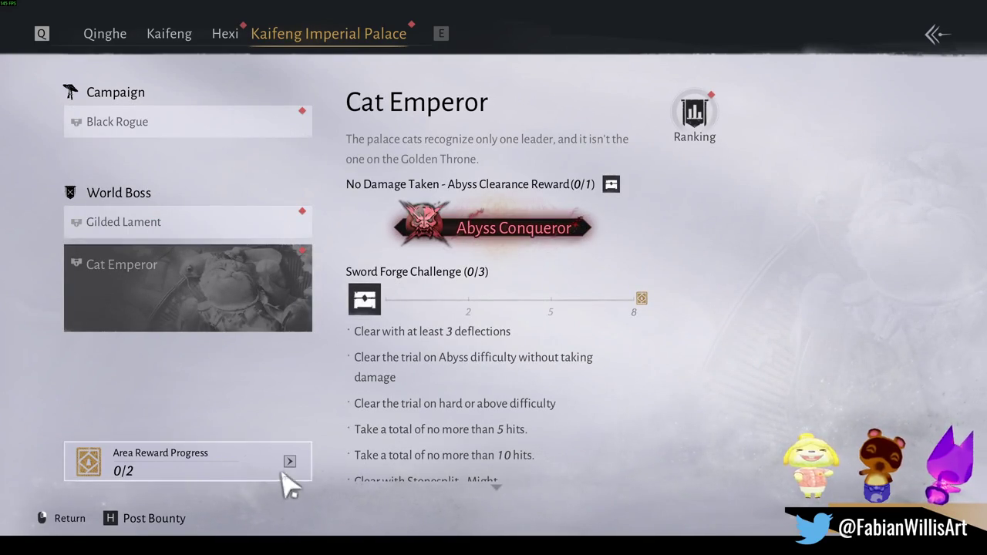
On the Hexi tab, review the bosses and select the Grand Protector of Anxi trial
left_click(228, 42)
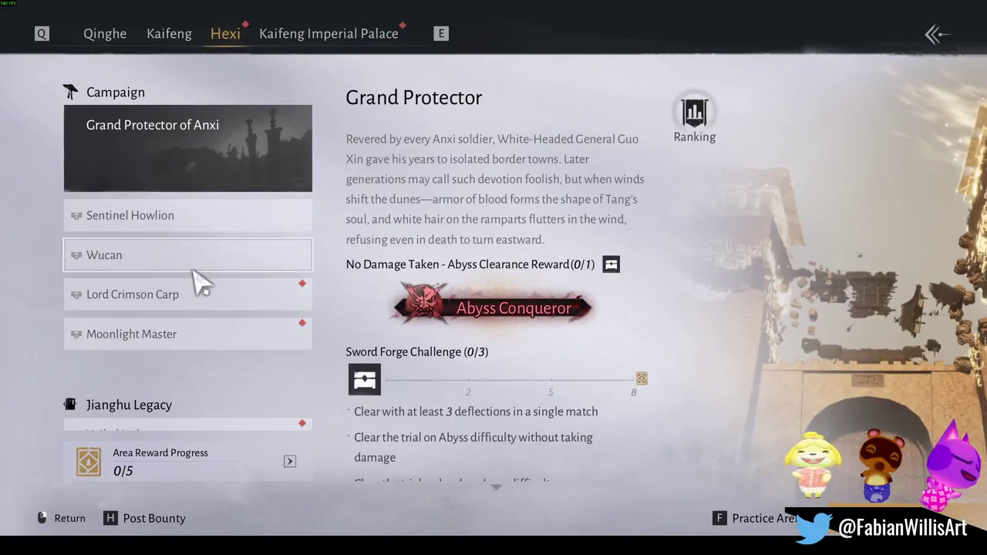
left_click(216, 295)
left_click(185, 344)
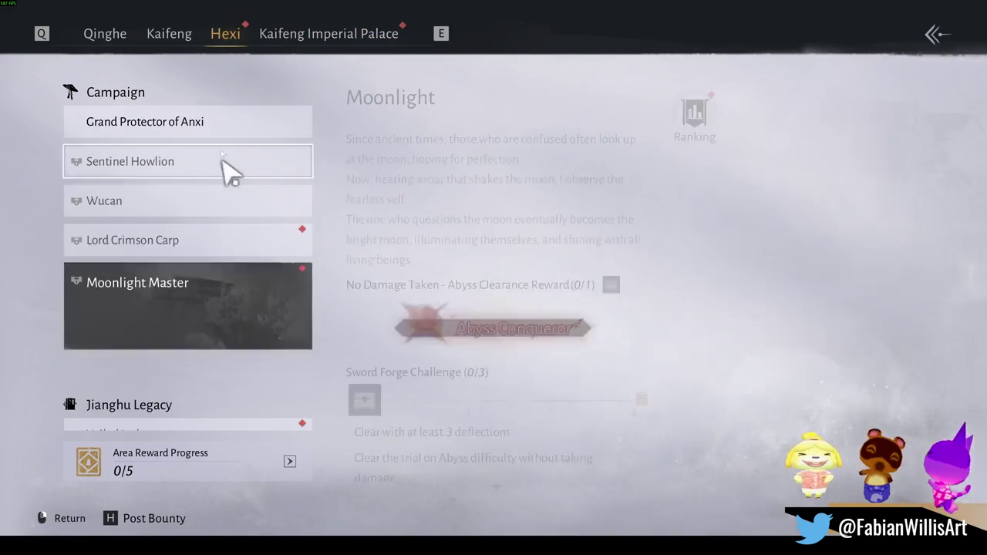
left_click(235, 133)
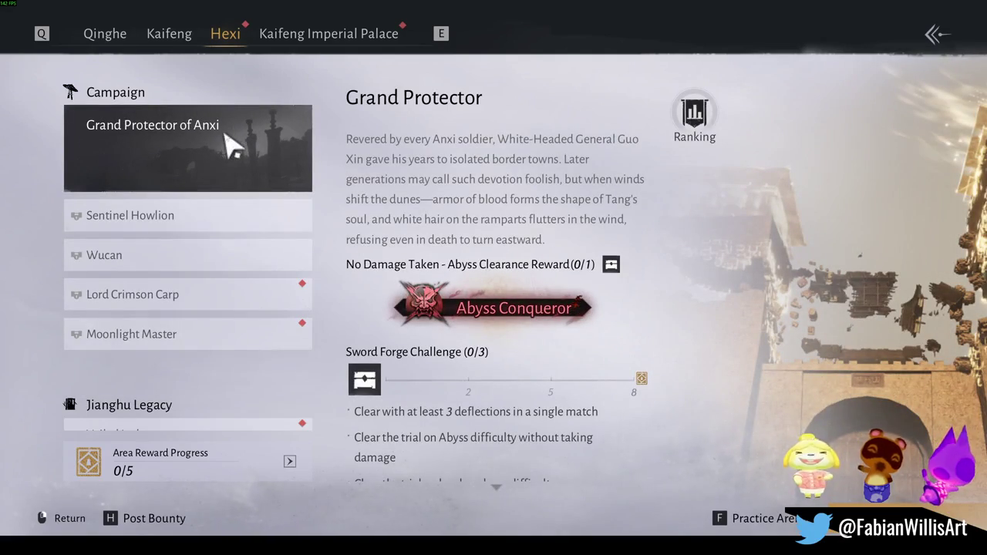
scroll(208, 301, "down", 4)
left_click(235, 231)
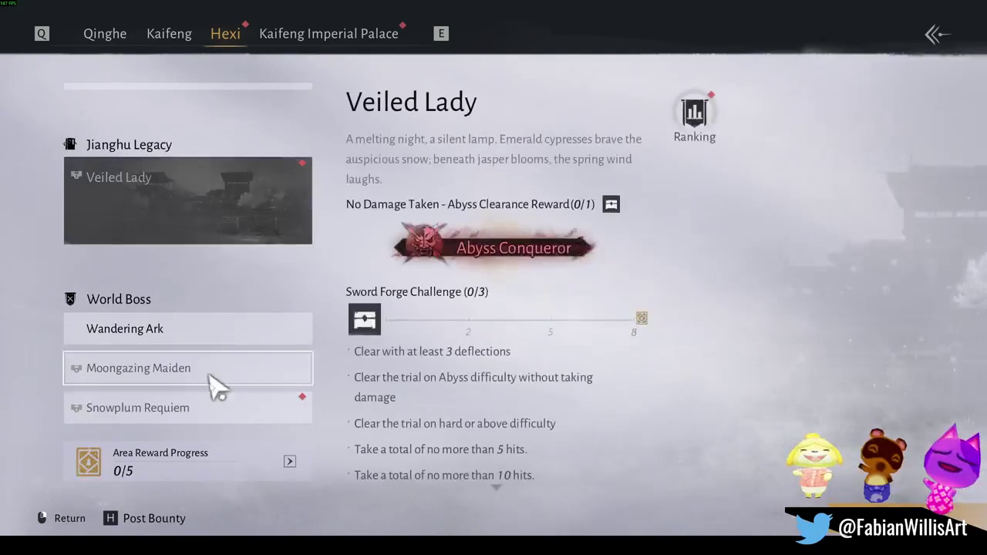
scroll(283, 283, "up", 4)
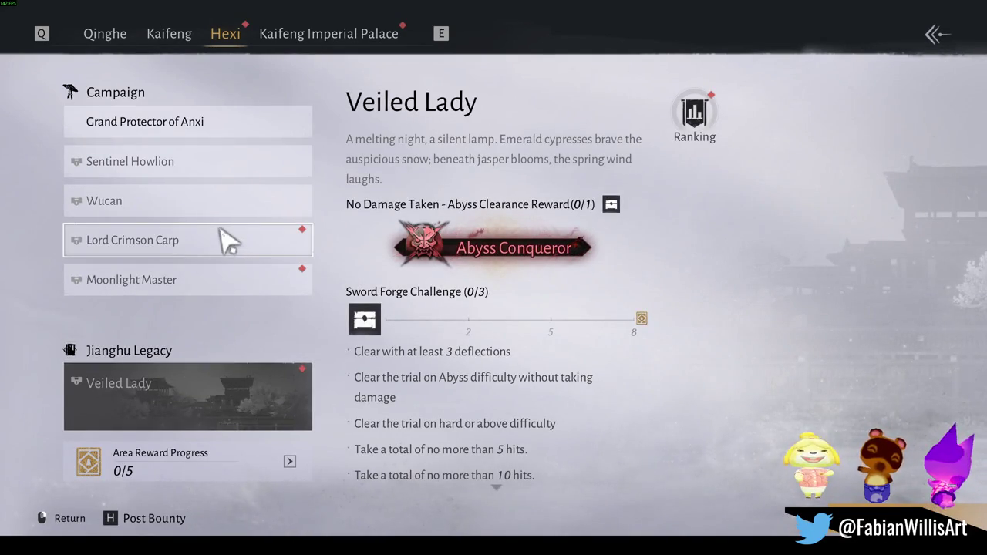
left_click(223, 126)
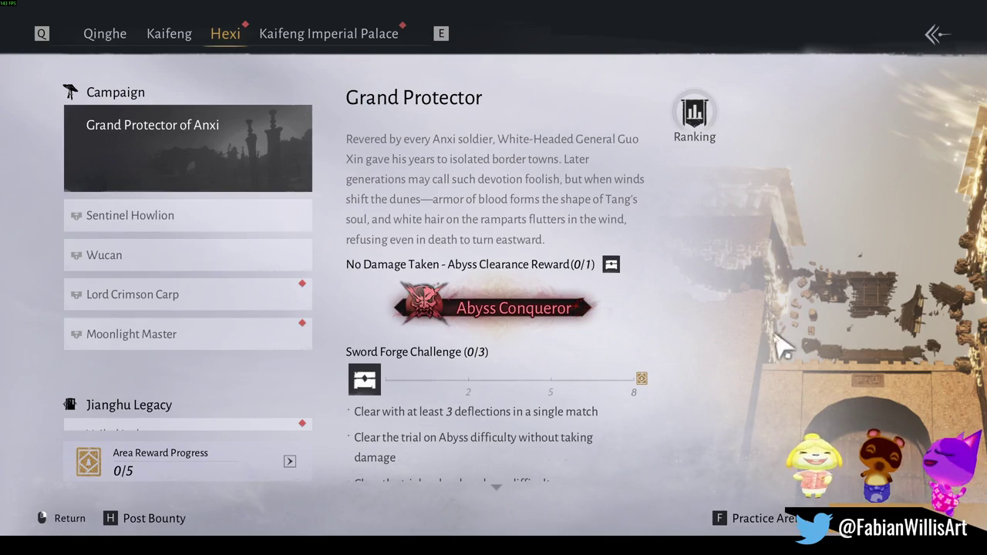
Set the challenge difficulty to Hard and the build plan to Current Build
key("f")
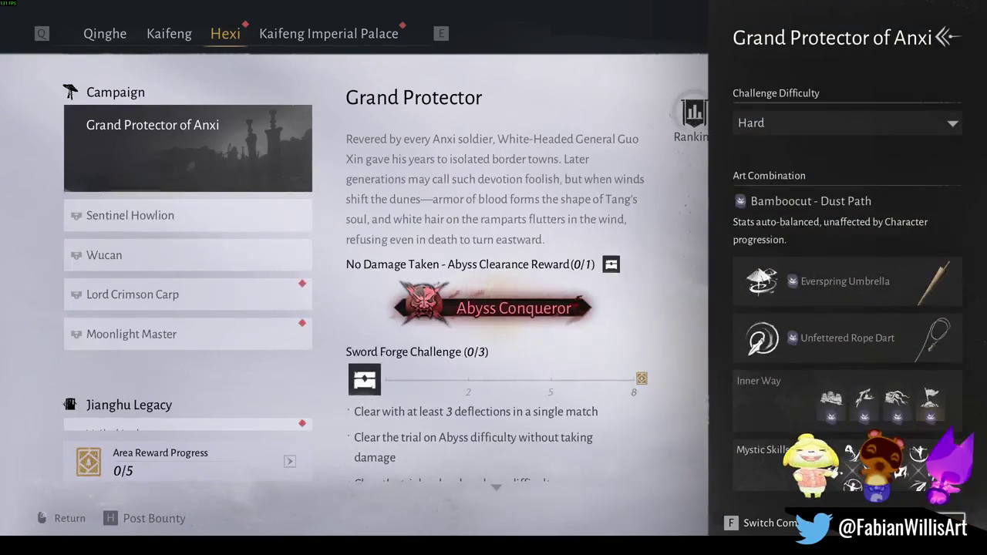
left_click(842, 116)
left_click(837, 172)
key("f")
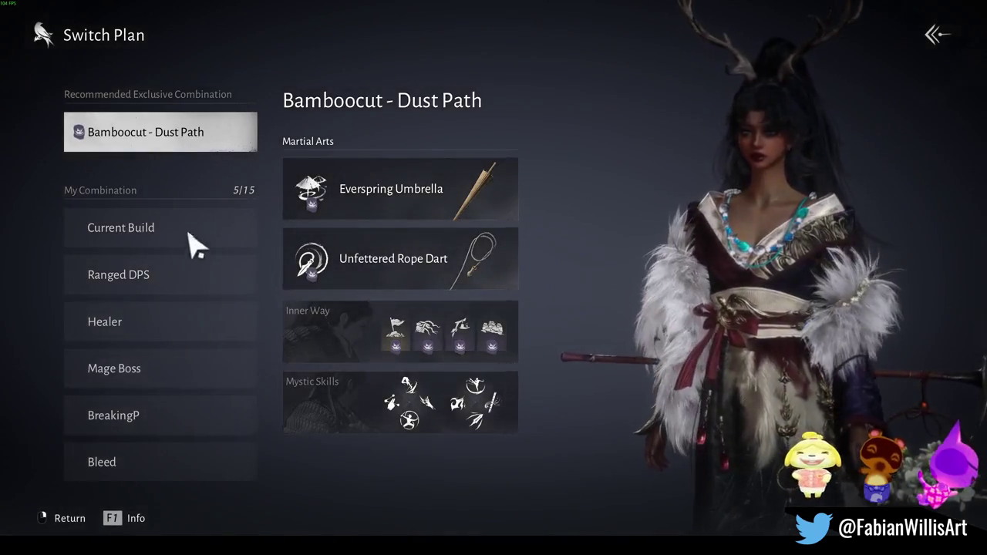
left_click(193, 242)
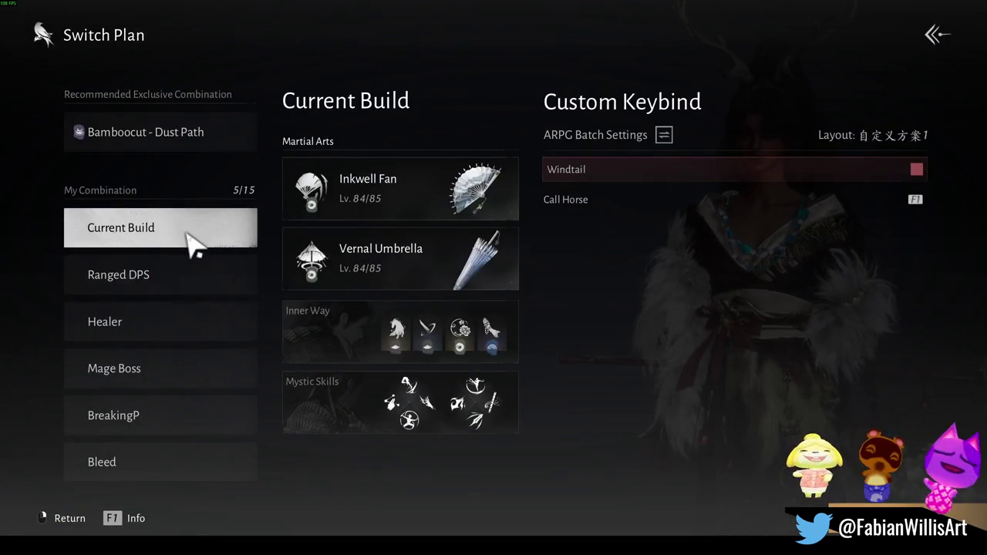
right_click(193, 242)
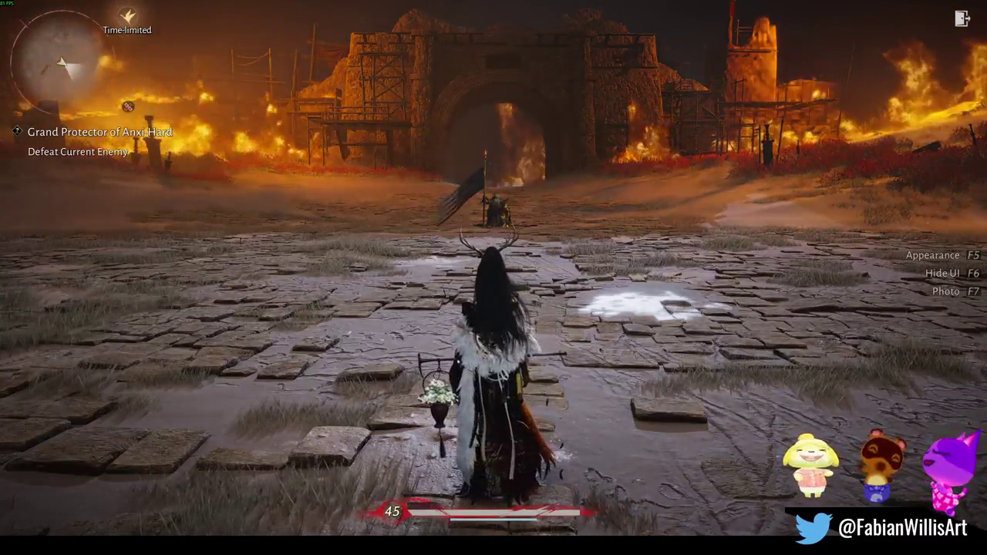
Exit the Grand Protector of Anxi trial, confirming that progress won't be saved
left_click(694, 341)
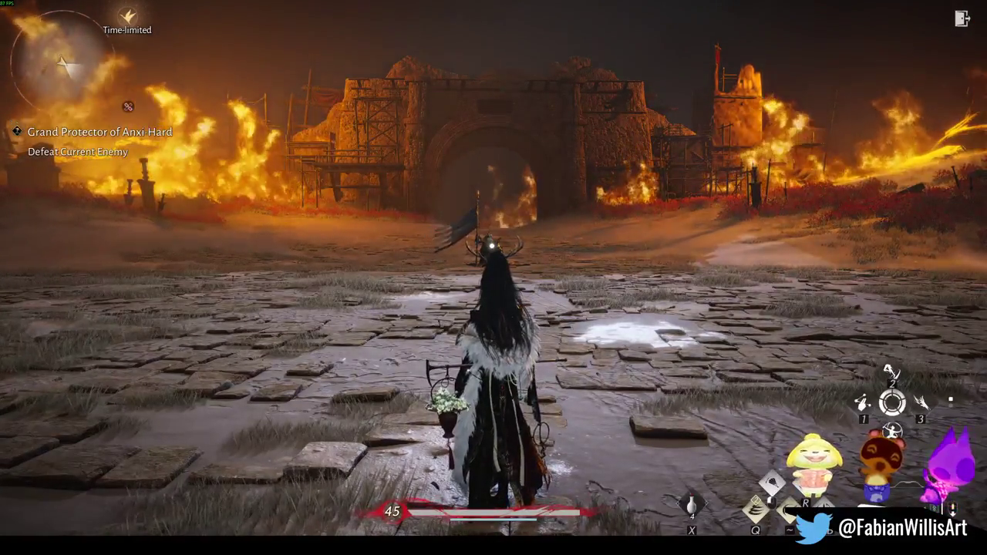
key("Escape")
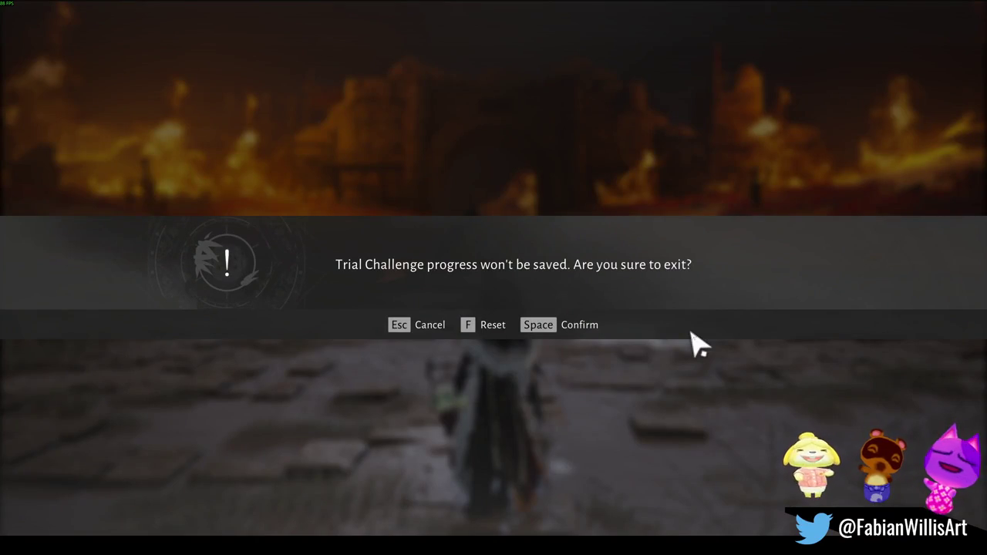
left_click(575, 337)
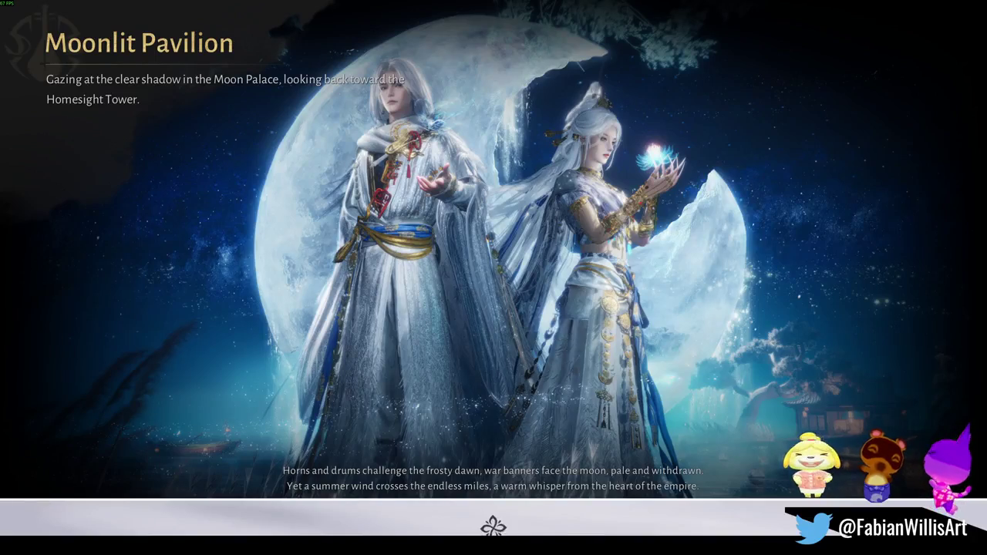
Open crafting's Brew Medicine recipes and brew the maximum 5 Hemostatic Powder
key("b")
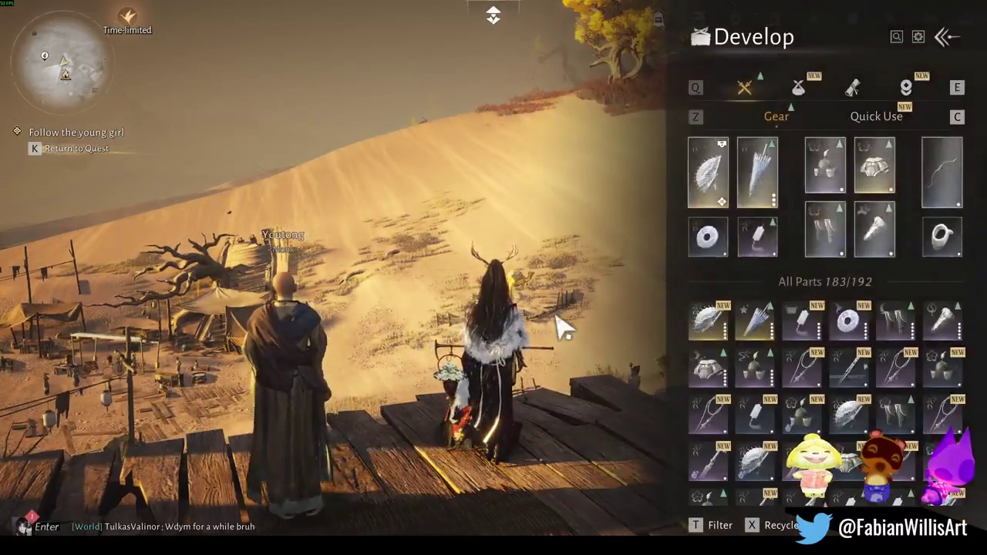
key("x")
key("Escape")
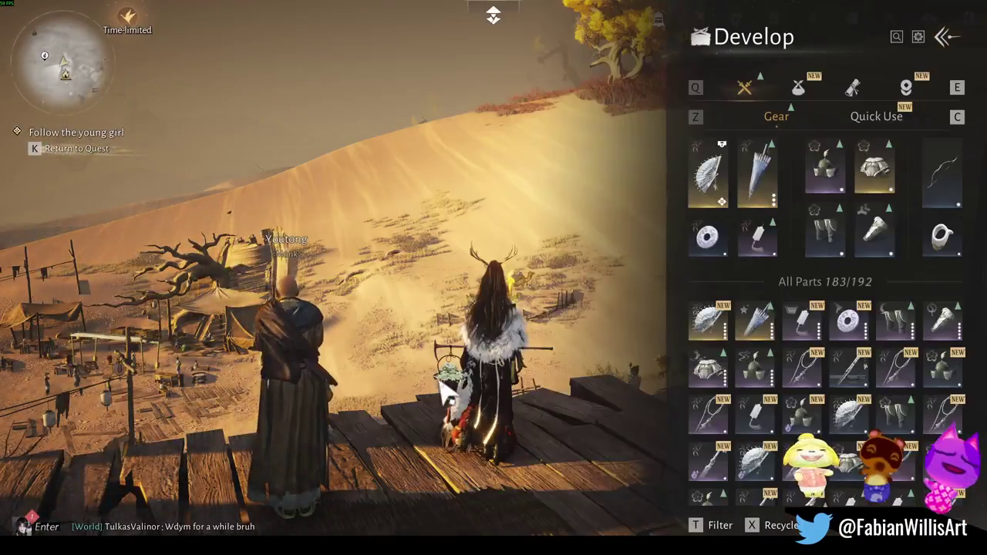
key("f")
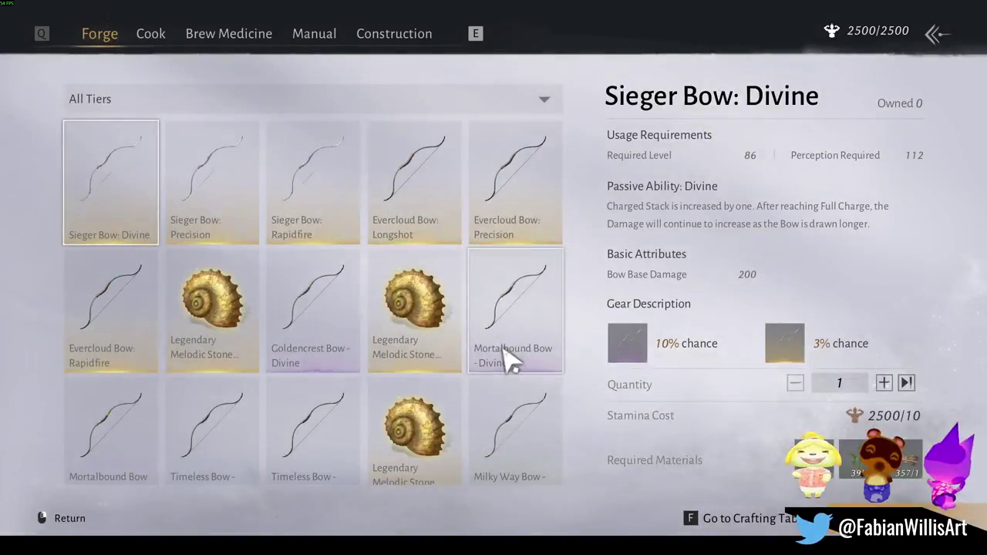
left_click(245, 37)
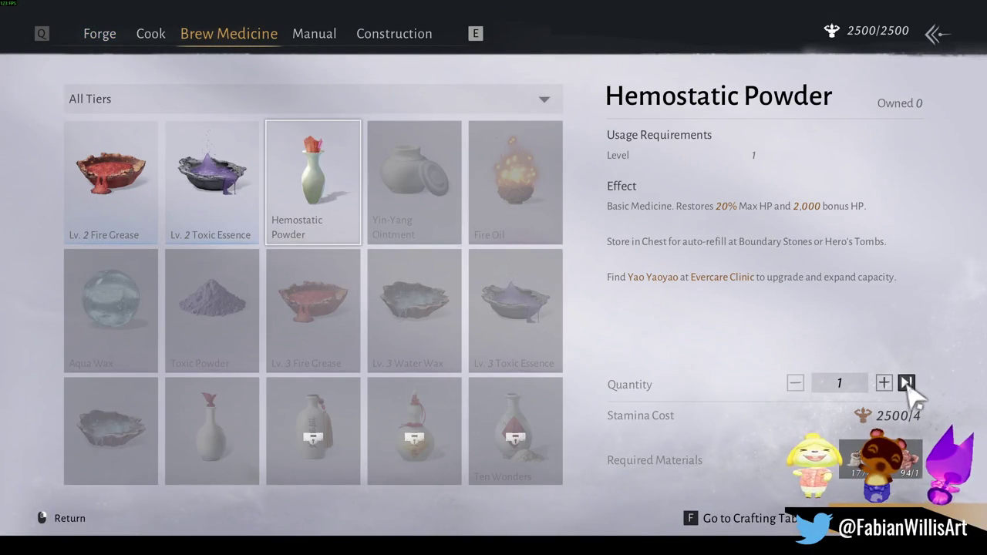
left_click(907, 383)
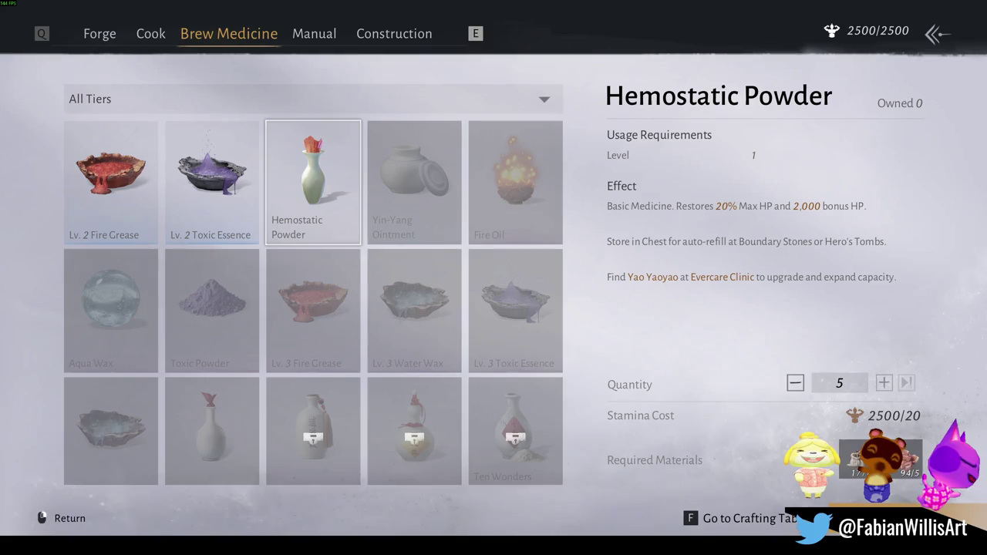
key("space")
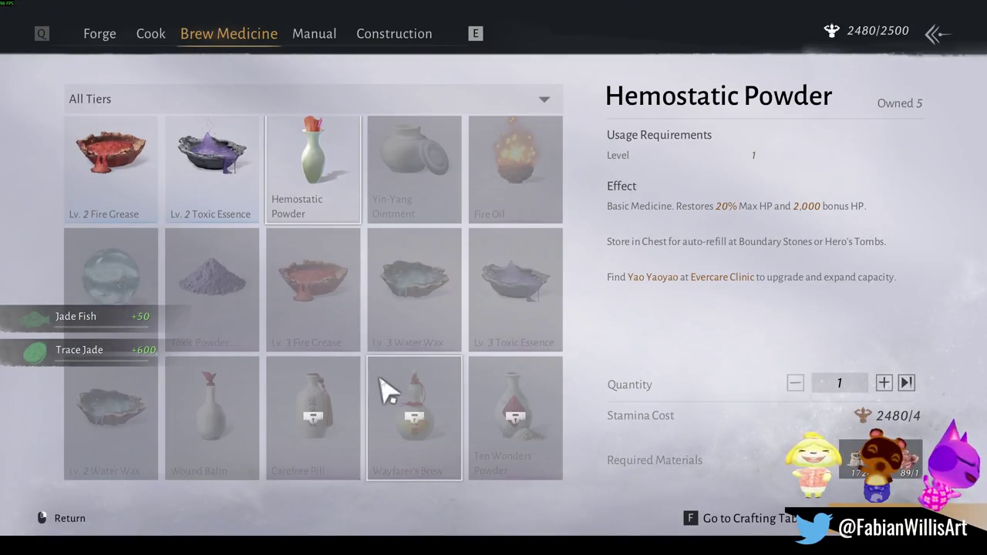
Locate the Jade Tower Peony shop on the map via the Yin-Yang Ointment materials, then exit crafting
scroll(378, 231, "down", 1)
scroll(354, 262, "up", 1)
left_click(230, 436)
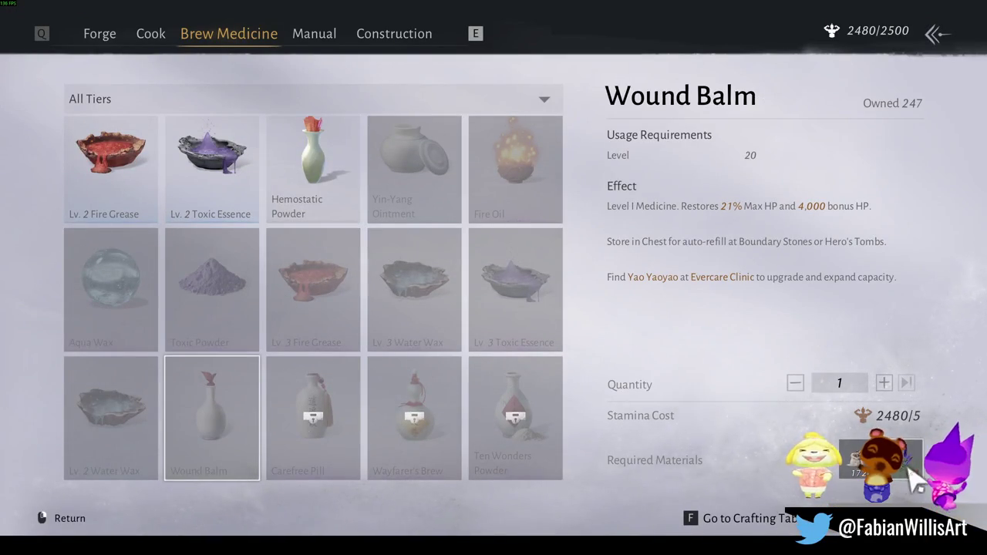
mouse_move(912, 475)
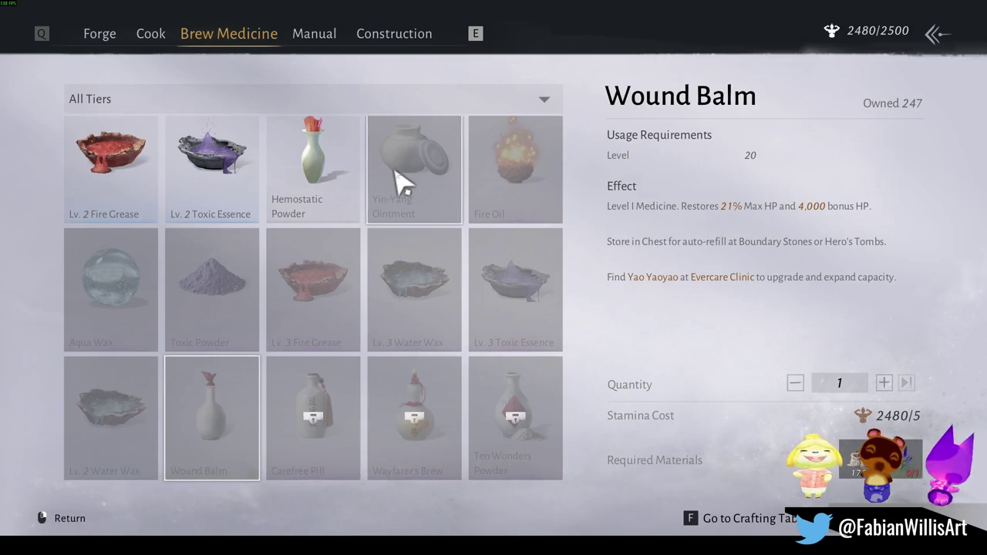
mouse_move(879, 459)
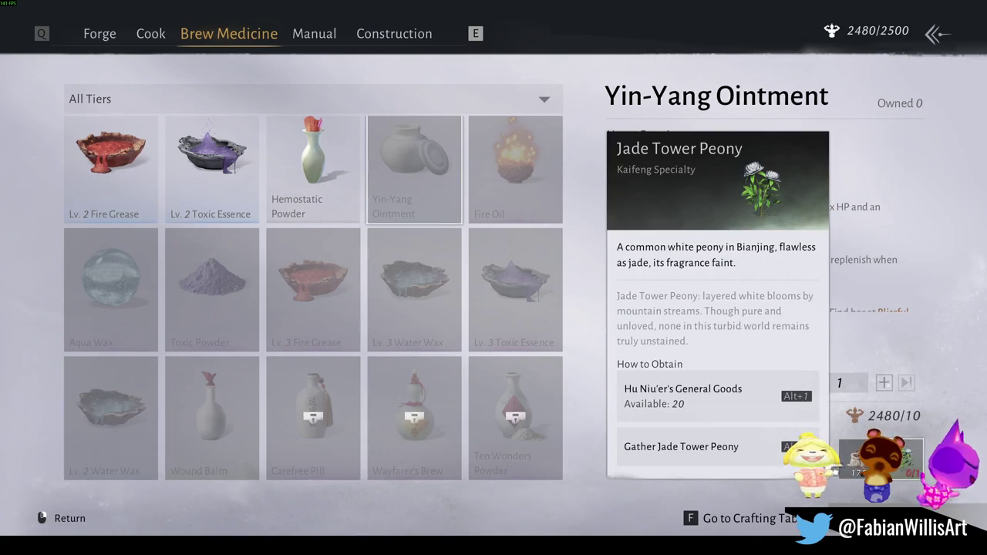
left_click(764, 412)
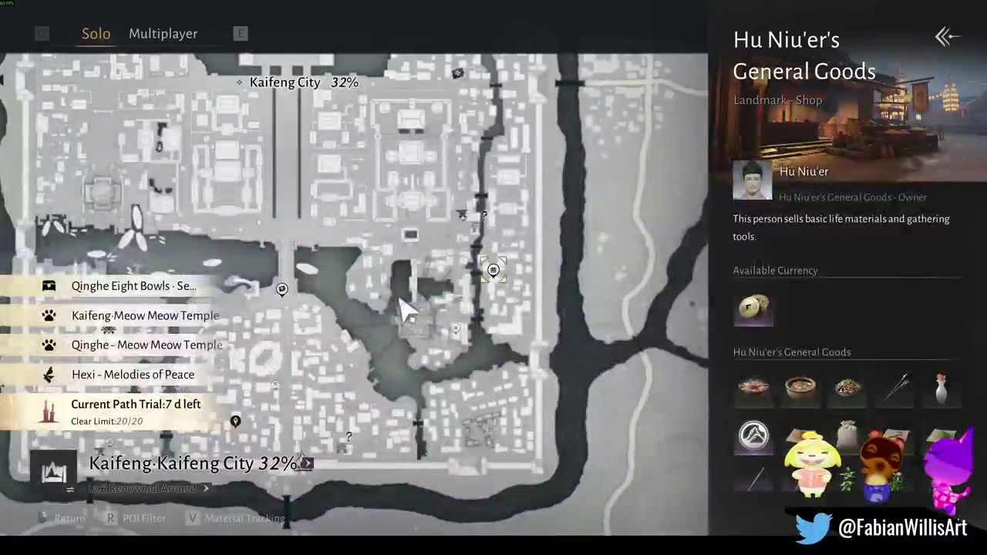
right_click(393, 320)
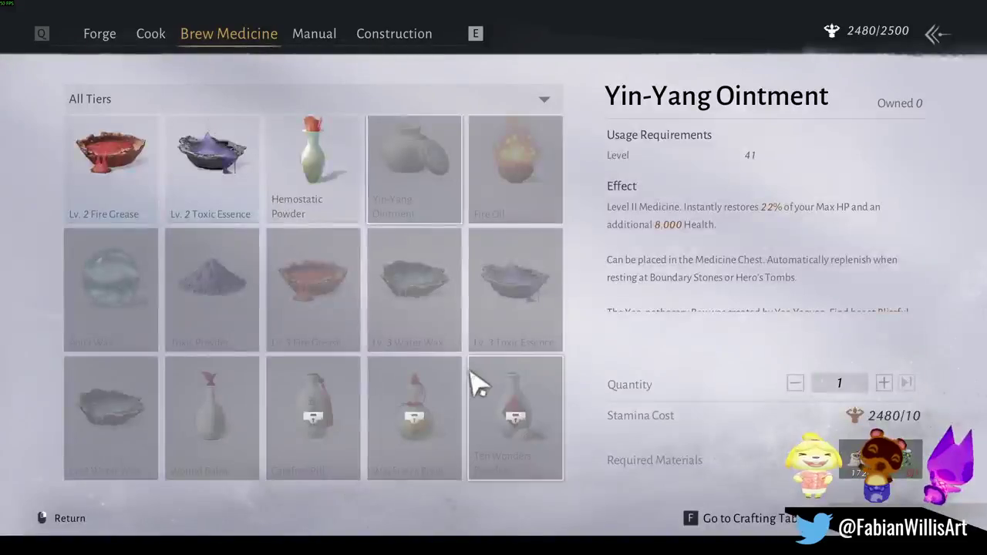
right_click(478, 383)
right_click(472, 379)
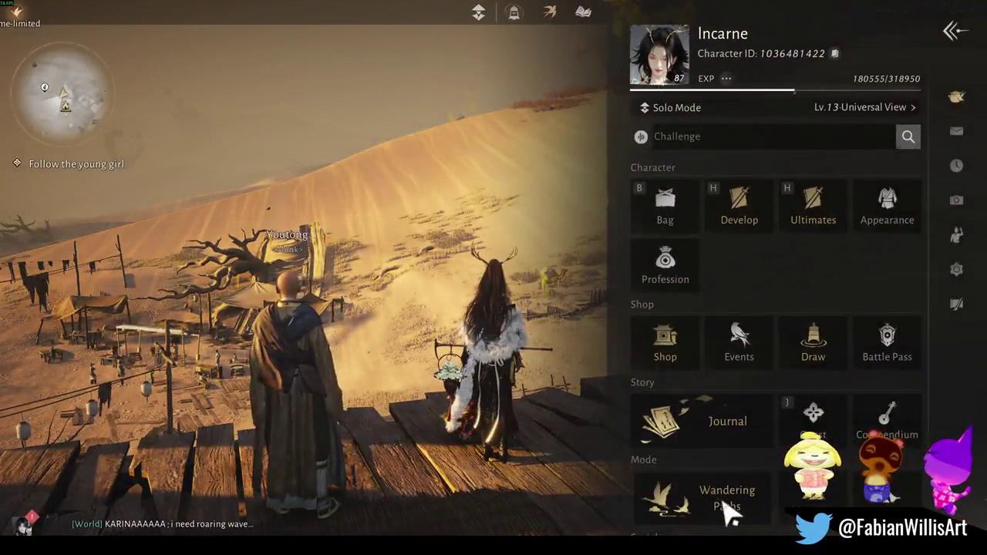
Go to Wandering Paths > Trials > Hexi and open Grand Protector of Anxi
left_click(721, 505)
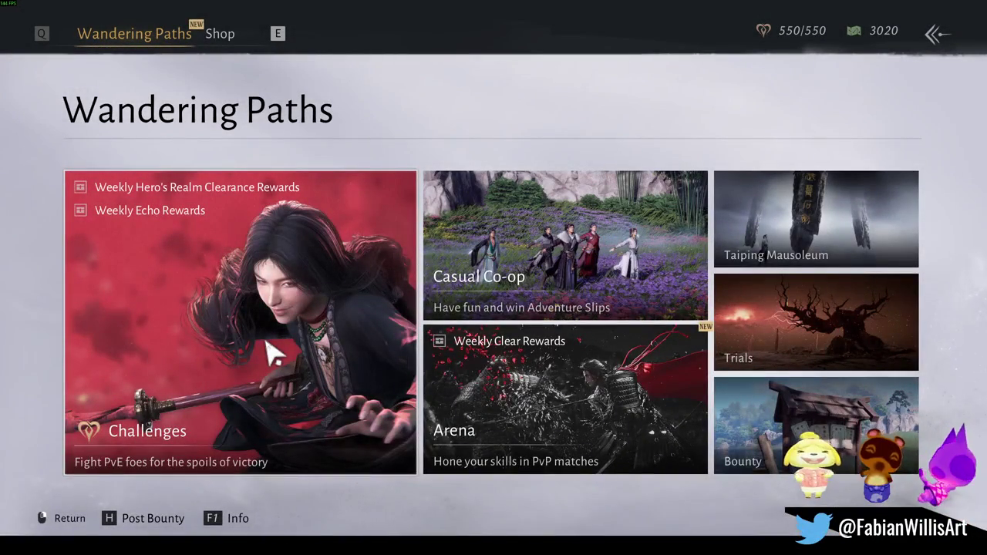
left_click(820, 346)
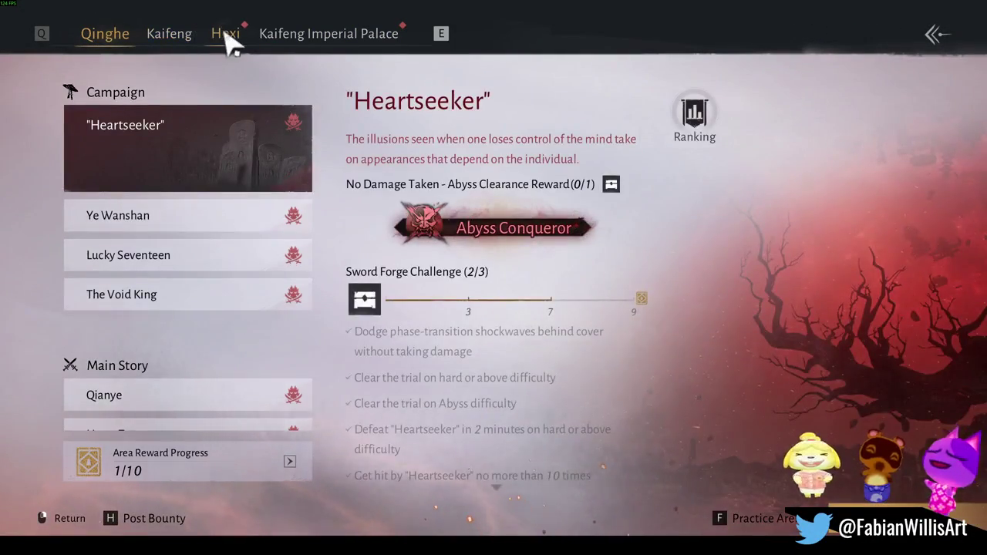
left_click(226, 36)
left_click(141, 163)
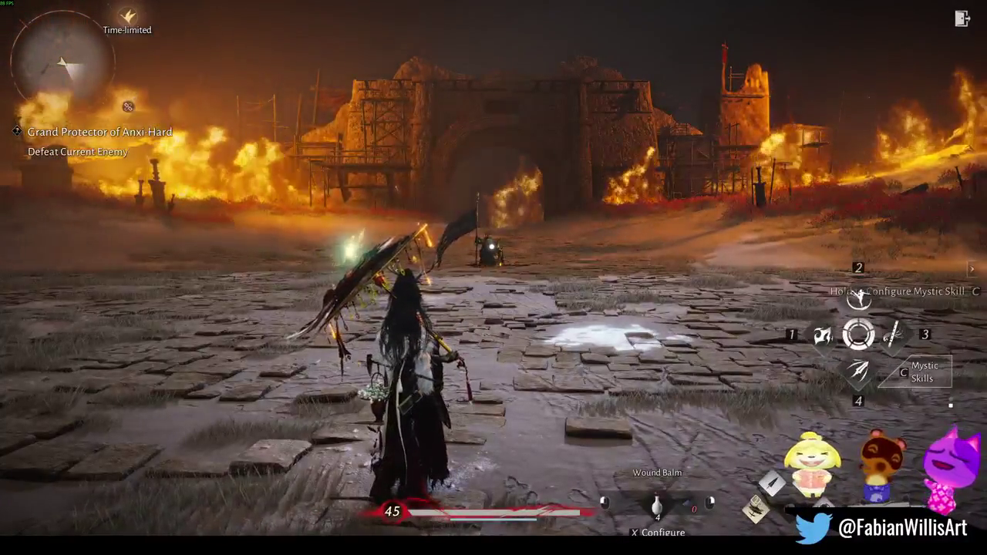
Close in on the Grand Protector boss and attack it
key("w")
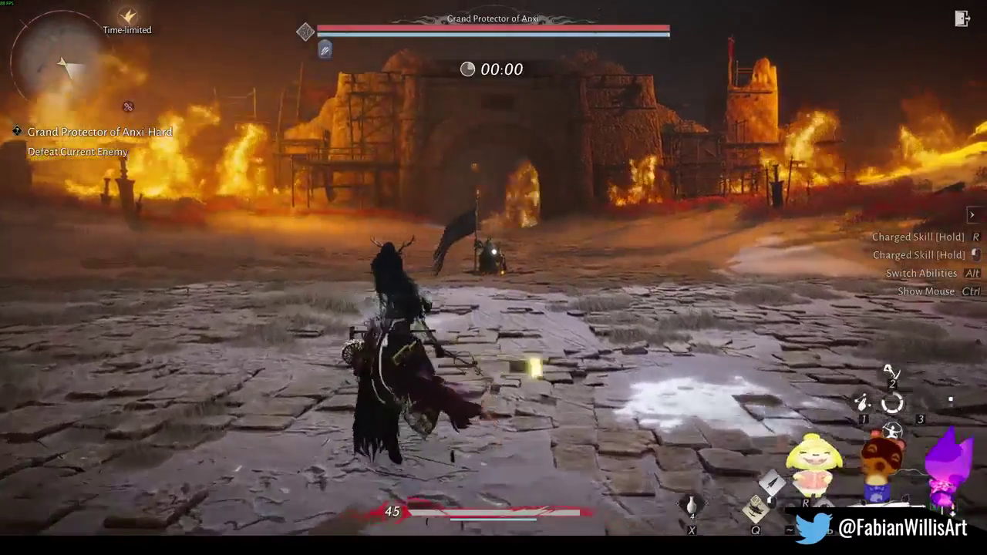
key("w")
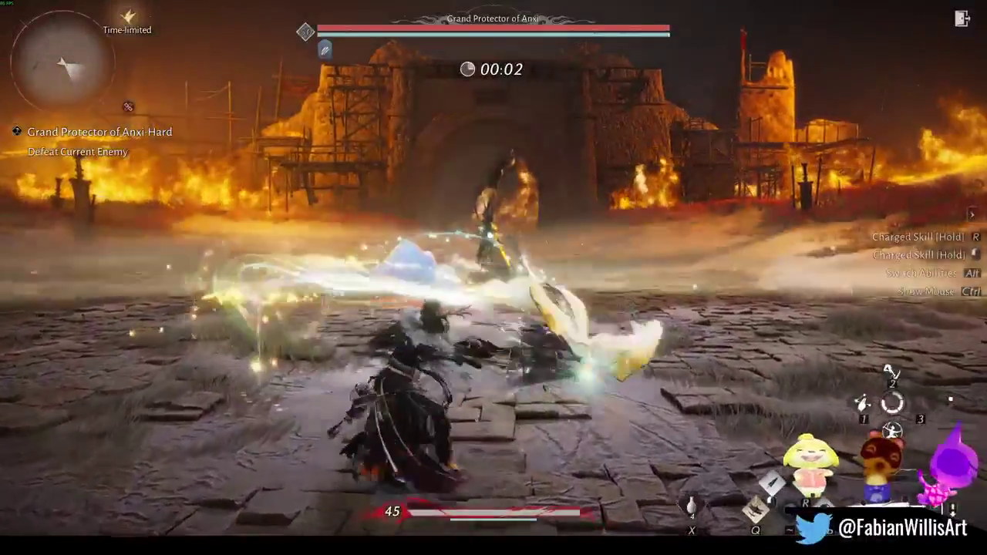
key("w")
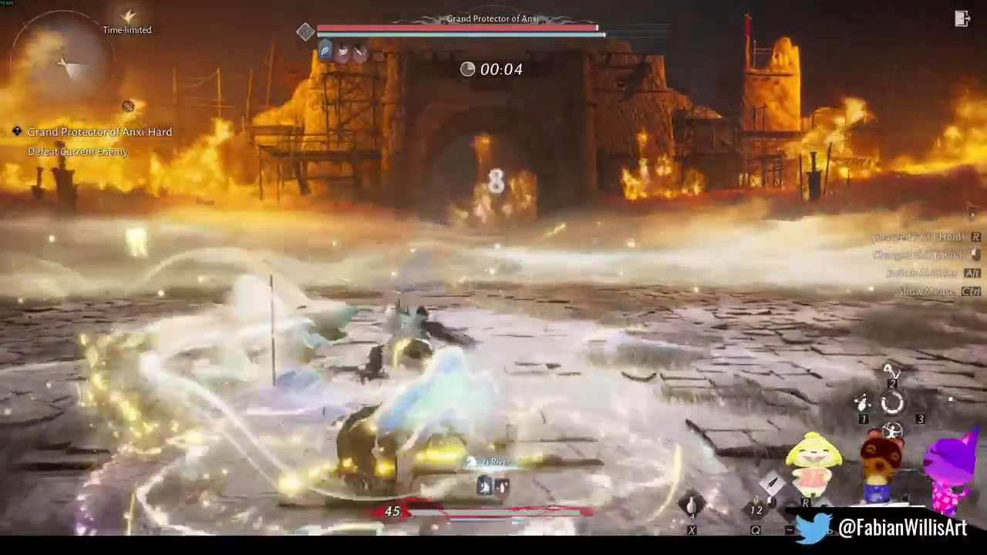
Leave the Anxi trial without saving, skip the Graceful Fox screen, and bring up the character menu
key("Escape")
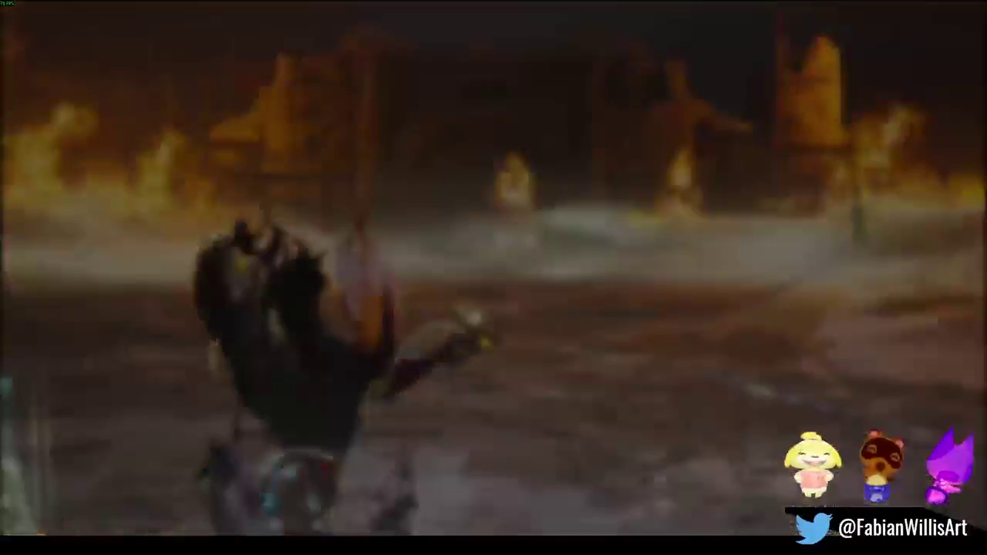
left_click(556, 327)
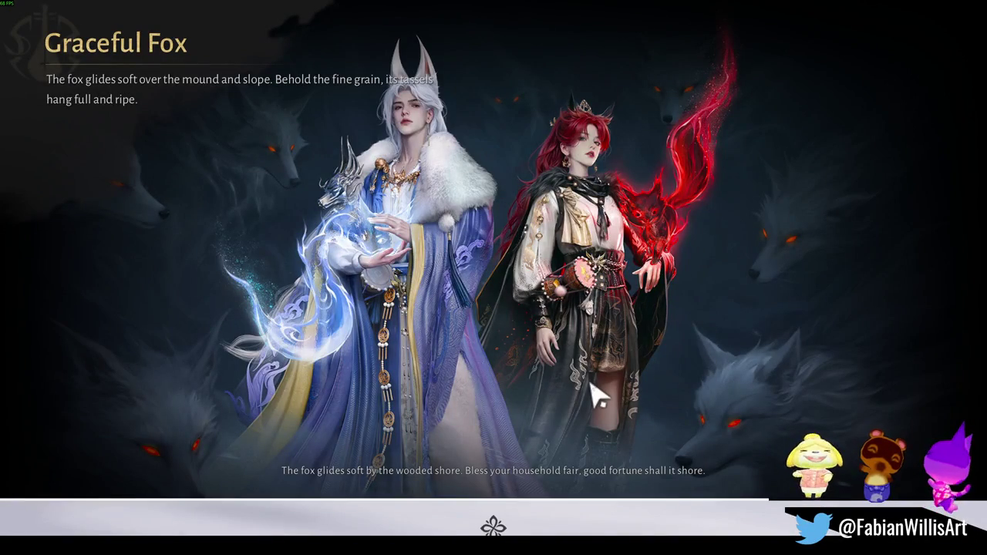
left_click(322, 412)
key("Escape")
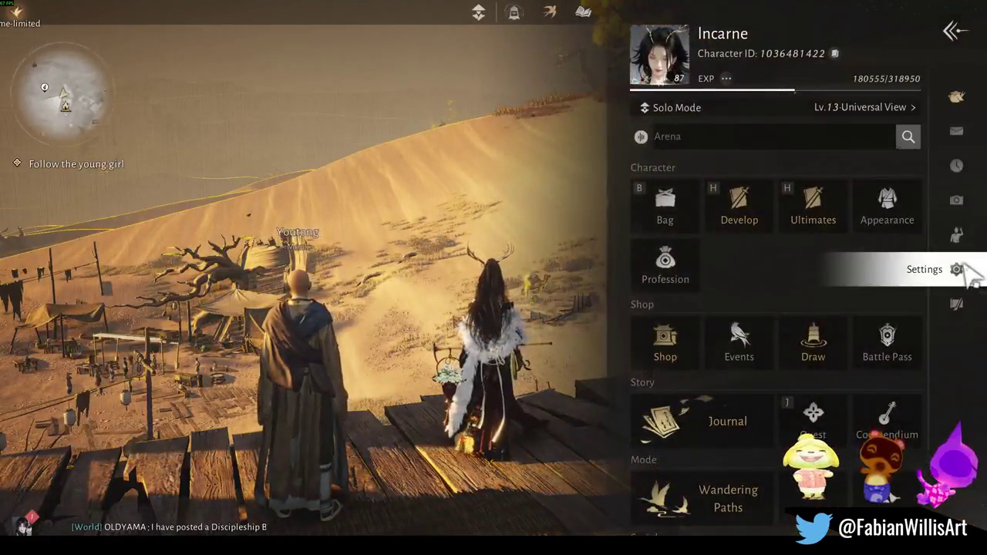
Look over the Audio settings, then back out to the game world
left_click(961, 269)
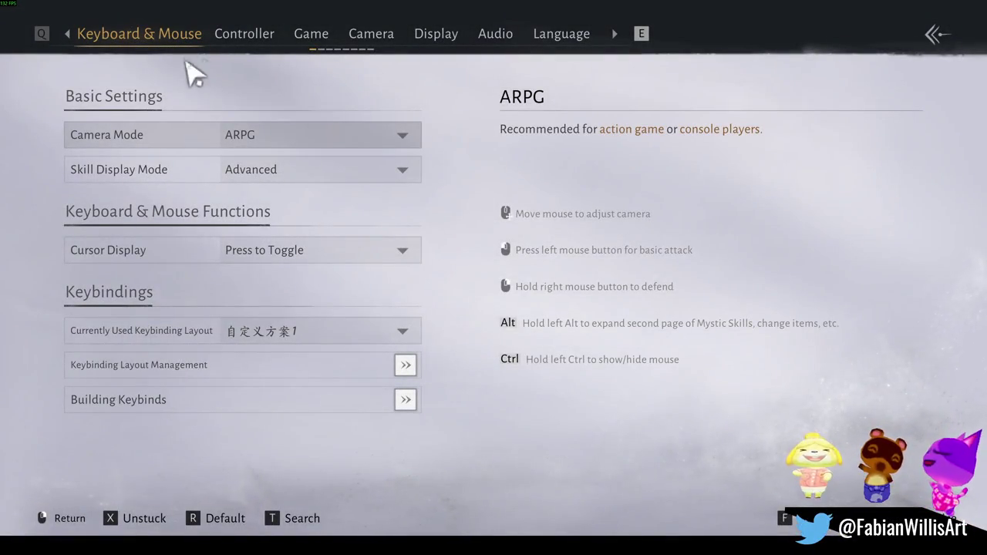
left_click(498, 43)
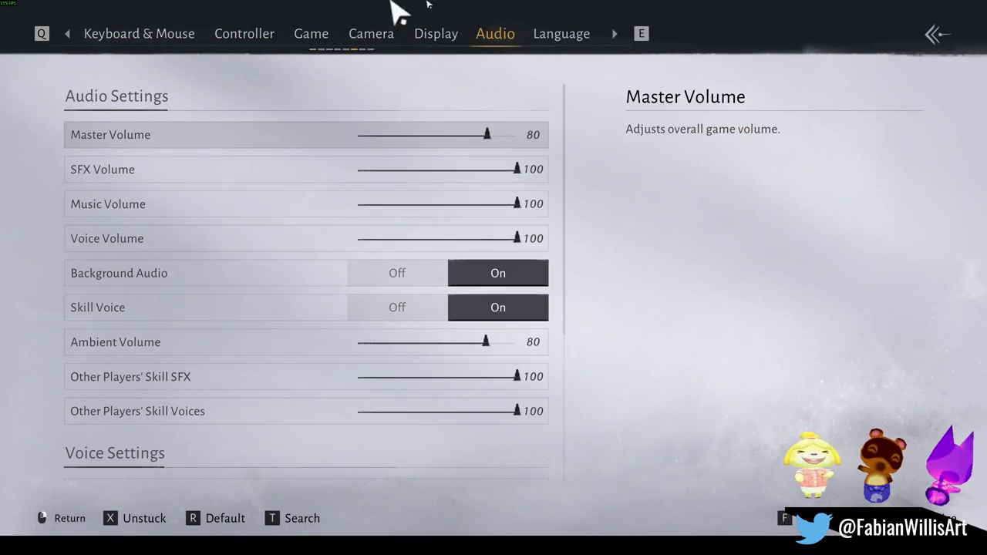
key("Escape")
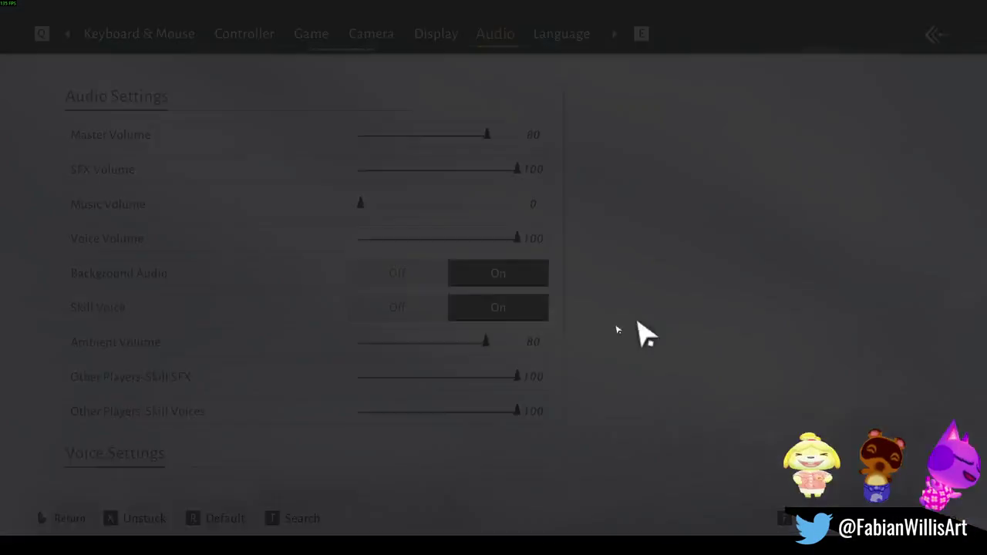
key("Escape")
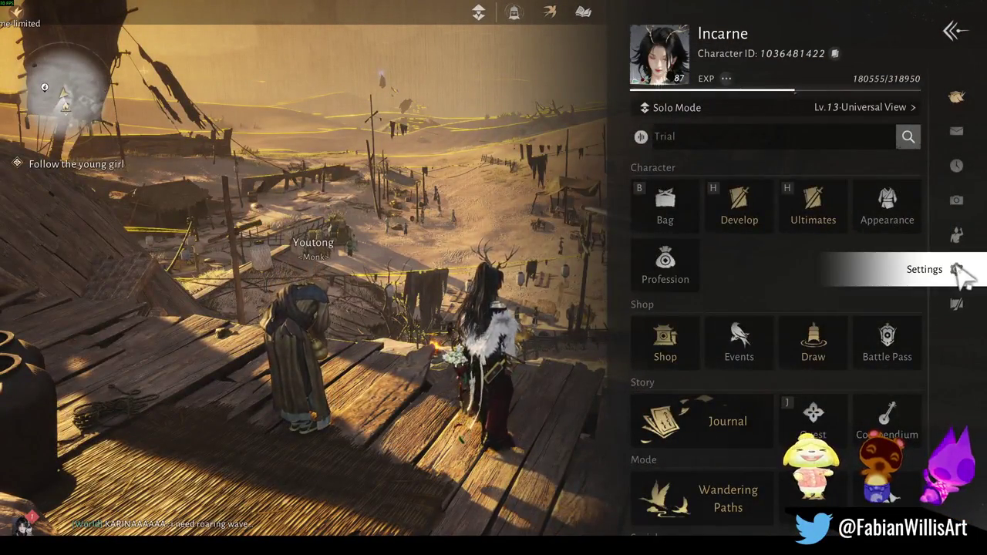
Set Music Volume to 0 and Master Volume to 29, then go to Wandering Paths
left_click(959, 270)
left_click(437, 54)
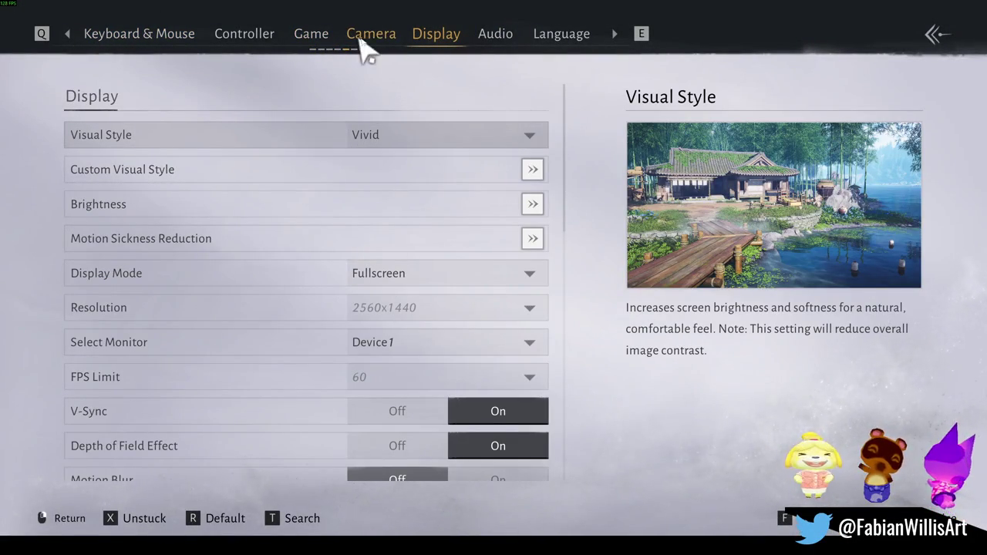
left_click(498, 46)
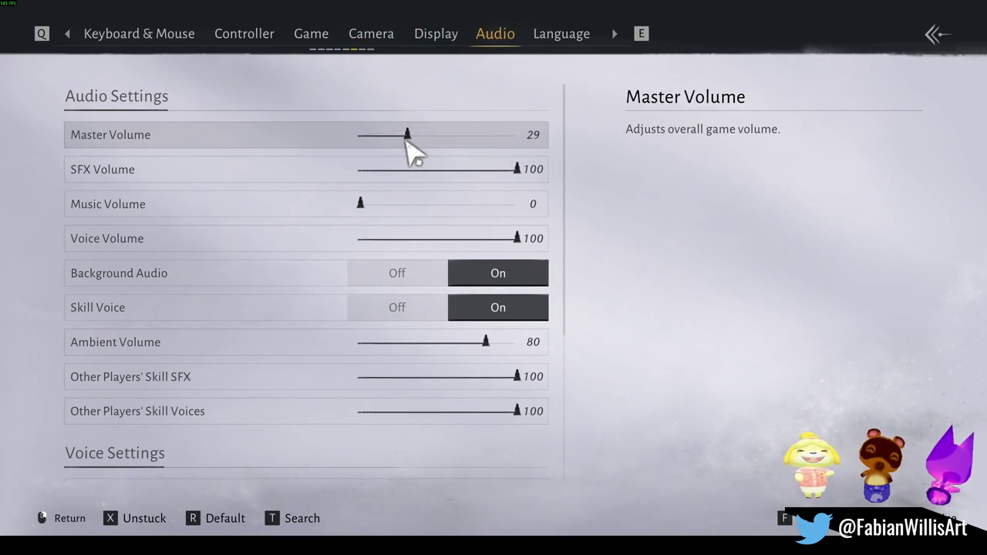
key("Escape")
key("Escape")
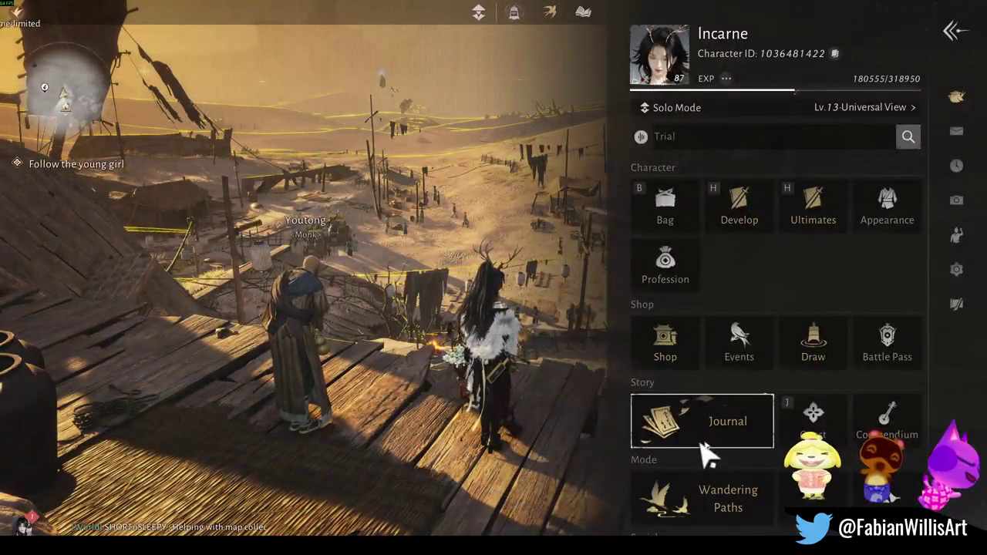
left_click(700, 505)
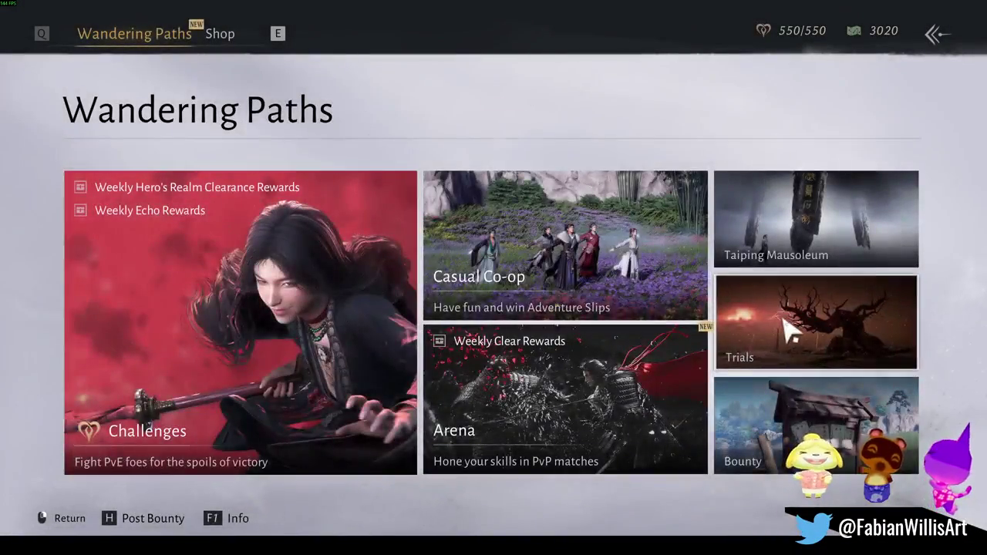
Choose the Grand Protector of Anxi trial under the Hexi region in Trials
left_click(717, 328)
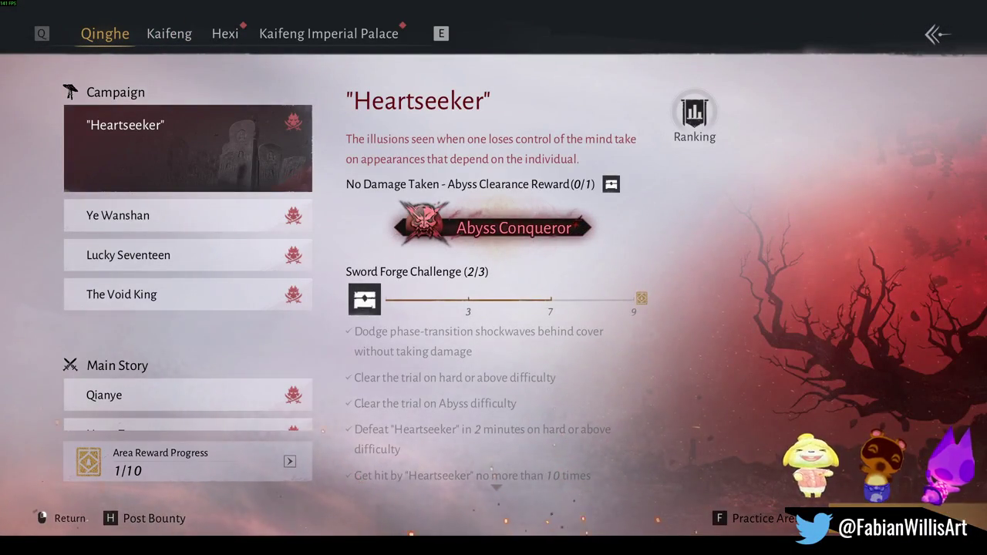
left_click(281, 35)
left_click(230, 38)
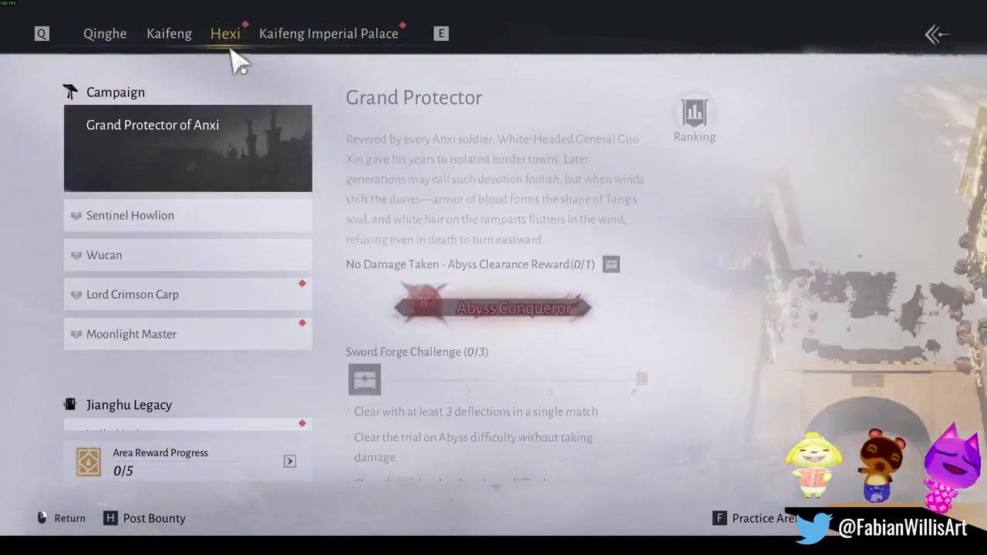
left_click(918, 519)
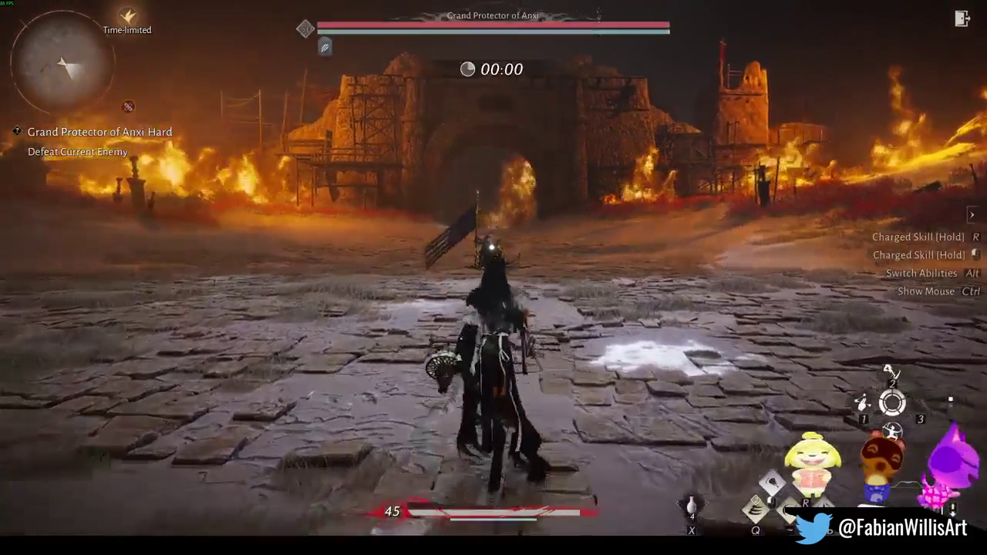
Rush the boss and strike it with Alt and Q skill attacks
key("w")
key("alt")
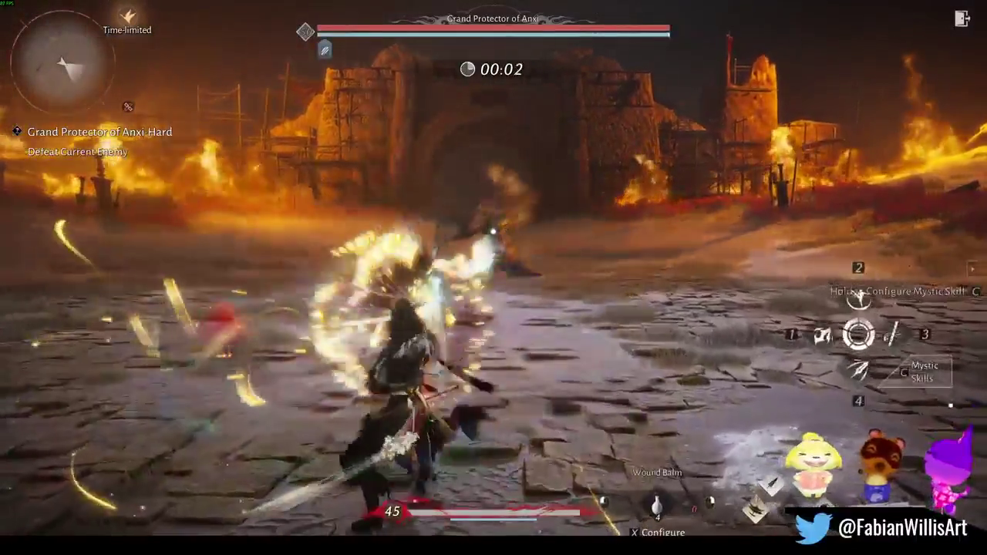
key("w")
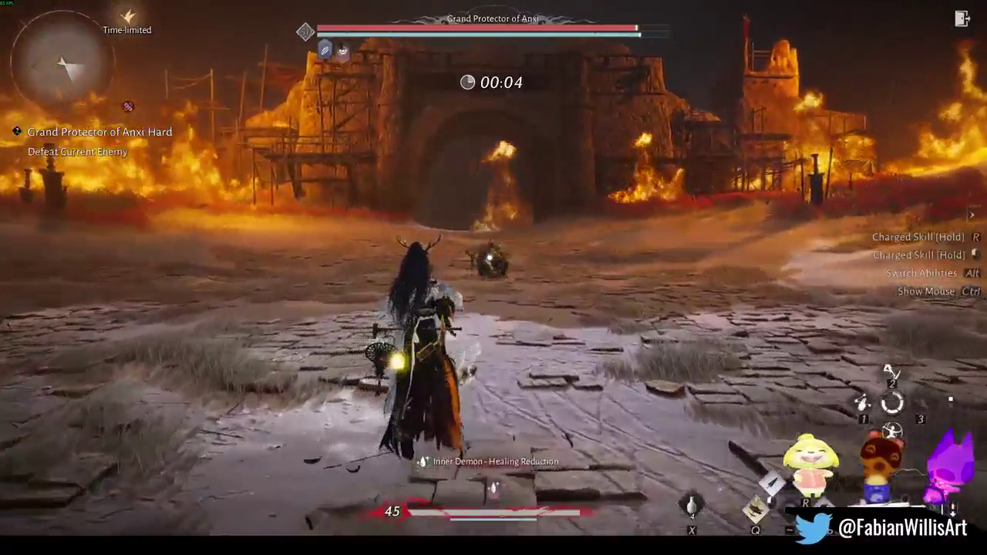
key("q")
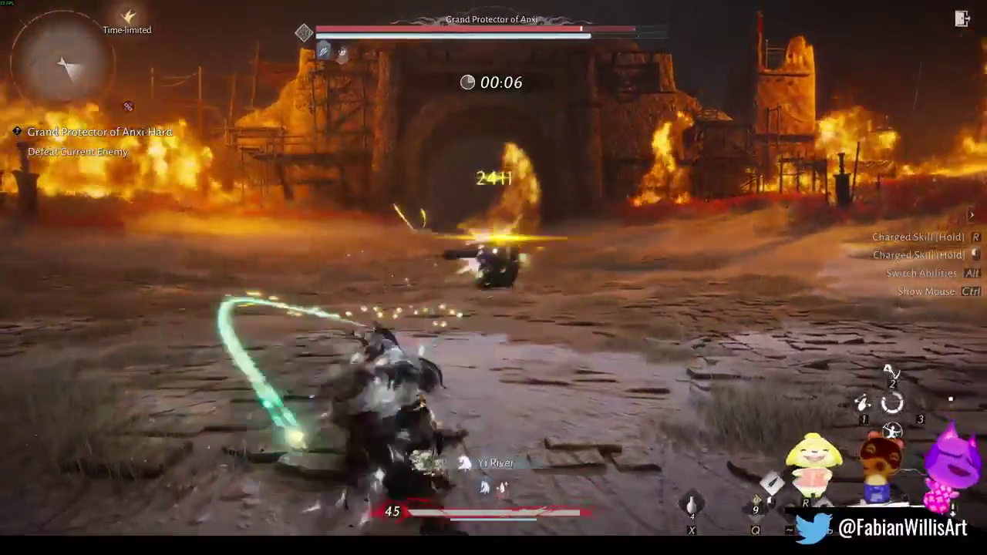